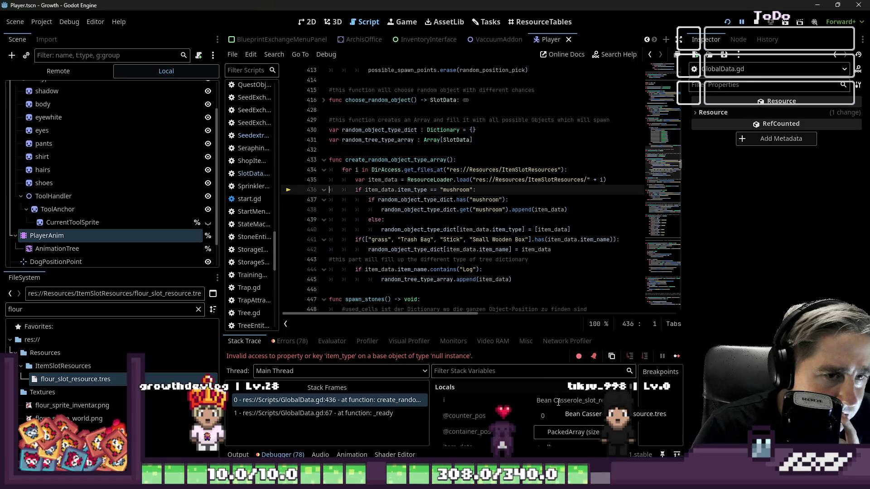
# - Filter files by 'Bean' and rename the Bean Casserole slot resource to its lowercase, space-free name
pyautogui.doubleClick(81, 309)
pyautogui.write('Bean')
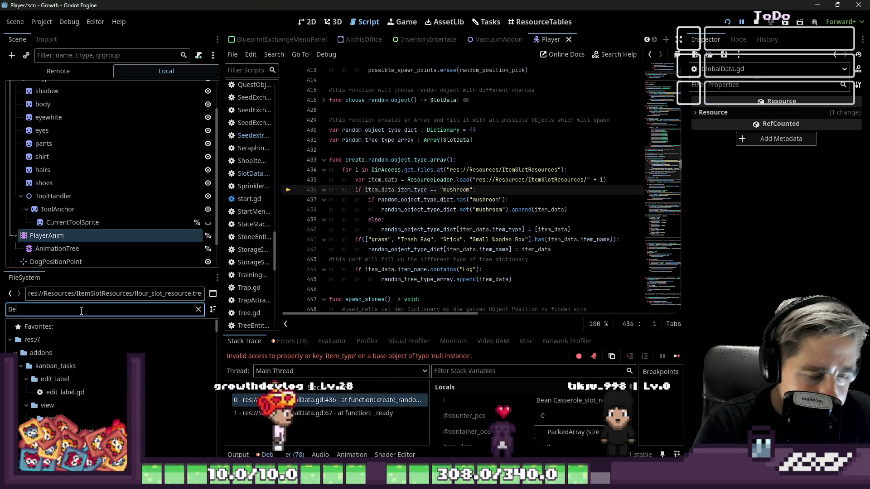
pyautogui.click(57, 380)
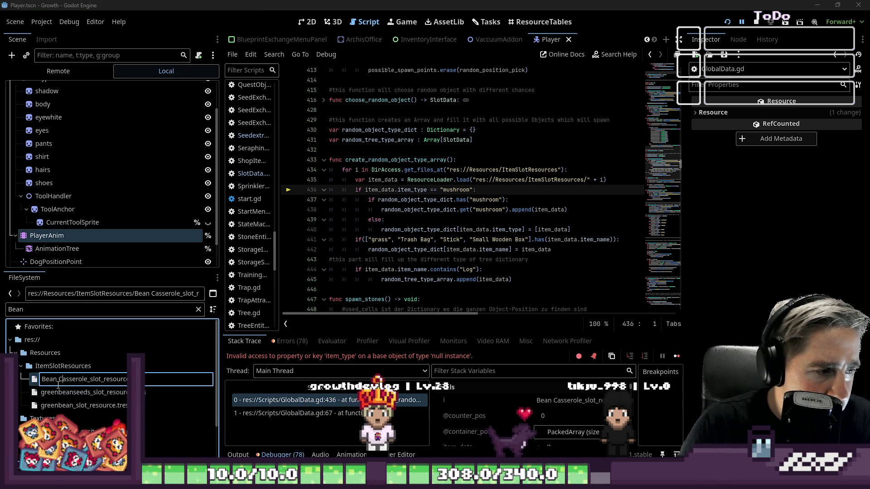
pyautogui.press('BackSpace')
pyautogui.press('BackSpace')
pyautogui.press('BackSpace')
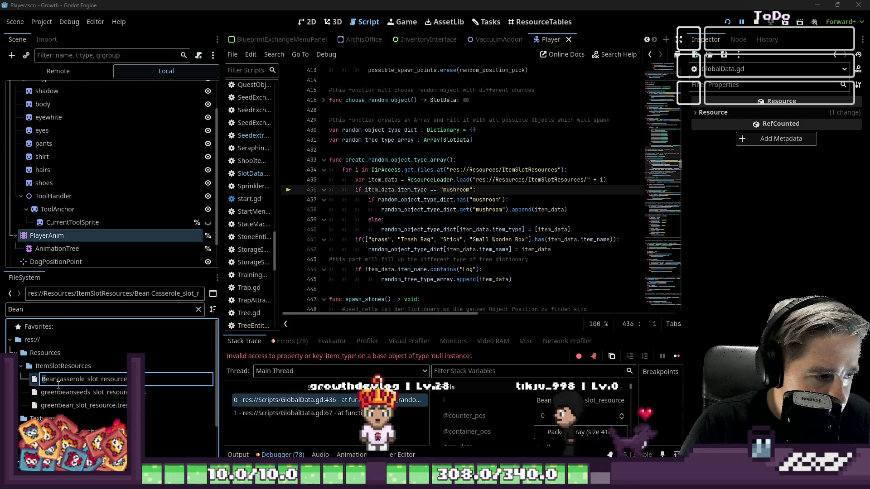
pyautogui.write('bean')
pyautogui.press('Return')
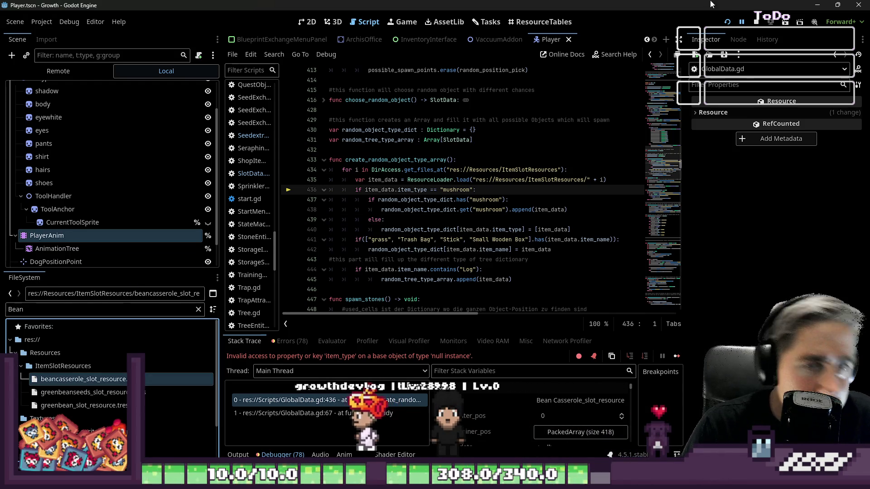
pyautogui.click(726, 22)
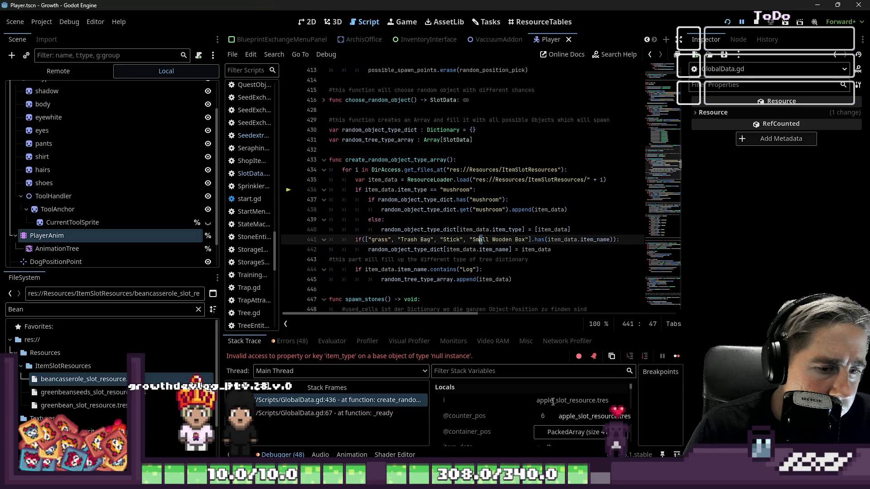
pyautogui.scroll(-1, 552, 402)
pyautogui.scroll(1, 552, 406)
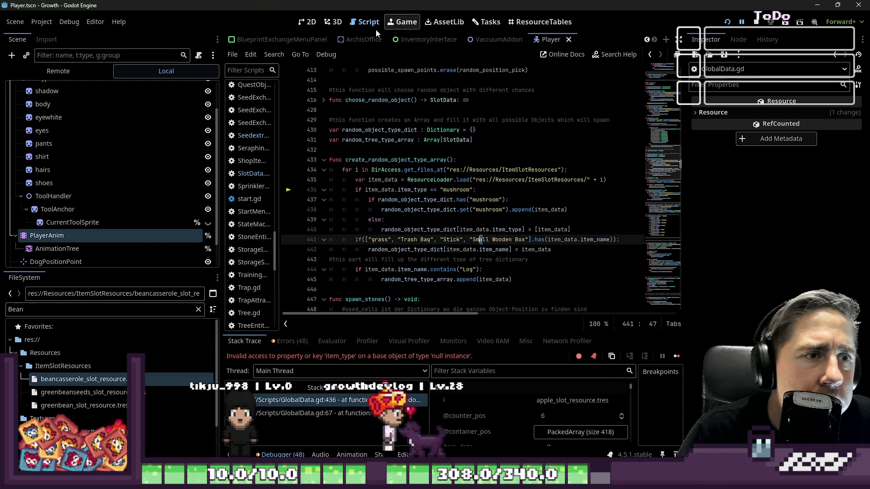
pyautogui.scroll(-2, 253, 157)
# - Review SlotData.gd's exported item_name and item_type property declarations
pyautogui.click(253, 142)
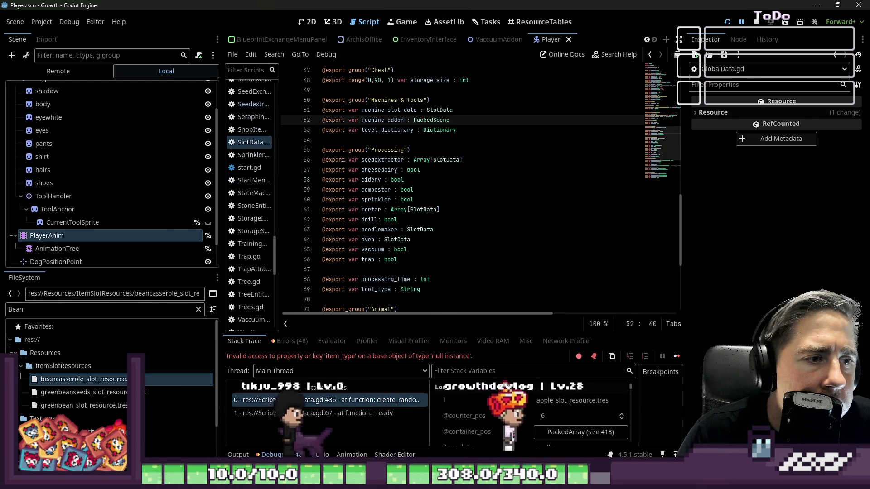
pyautogui.scroll(8, 387, 168)
pyautogui.scroll(7, 389, 157)
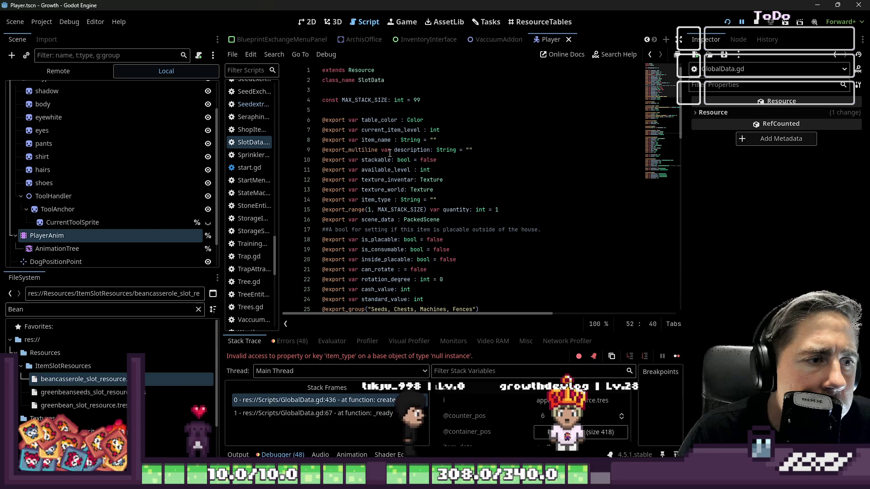
pyautogui.scroll(-2, 389, 153)
pyautogui.scroll(-3, 389, 153)
pyautogui.scroll(-2, 391, 155)
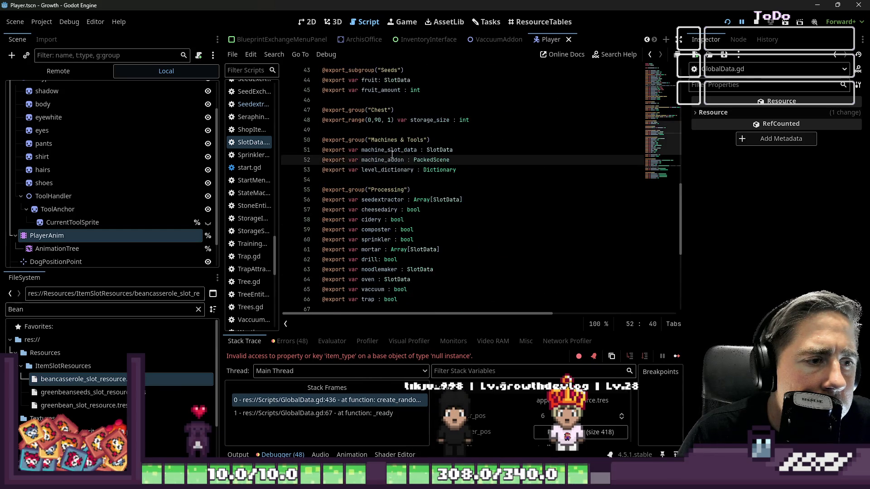
pyautogui.scroll(-2, 393, 157)
pyautogui.scroll(-1, 392, 157)
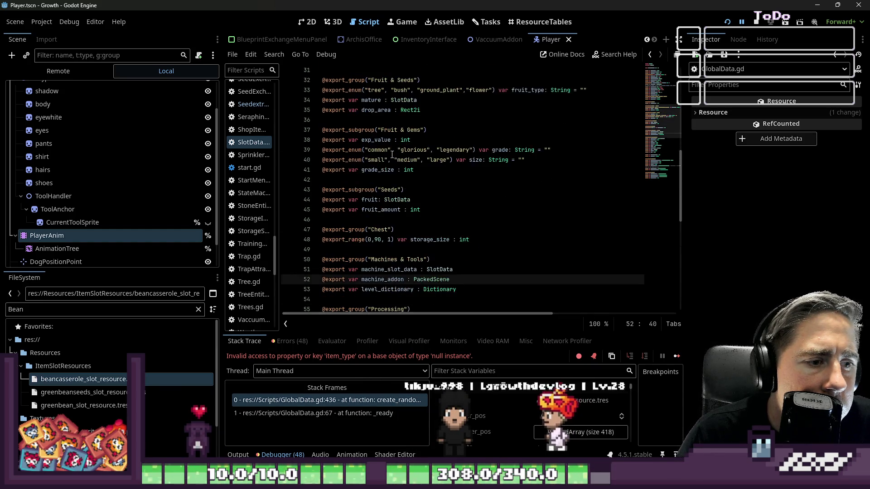
pyautogui.scroll(3, 392, 156)
pyautogui.scroll(2, 393, 156)
pyautogui.scroll(2, 392, 155)
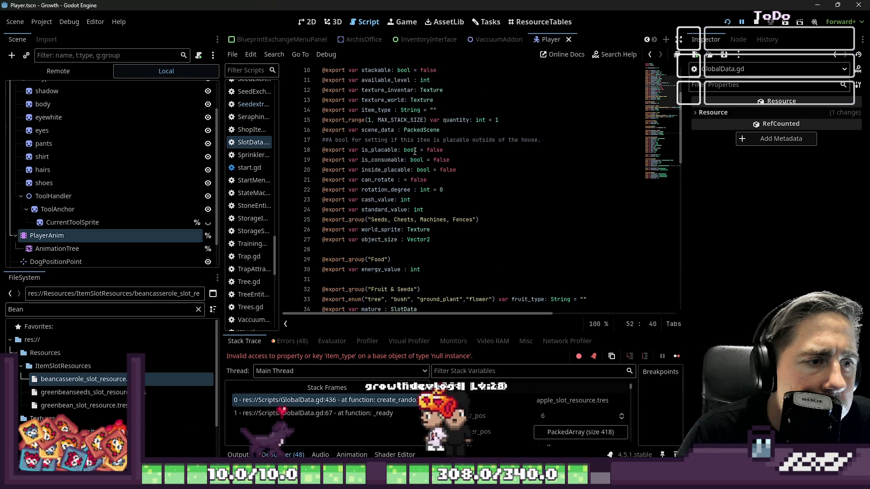
pyautogui.scroll(2, 391, 154)
pyautogui.doubleClick(386, 110)
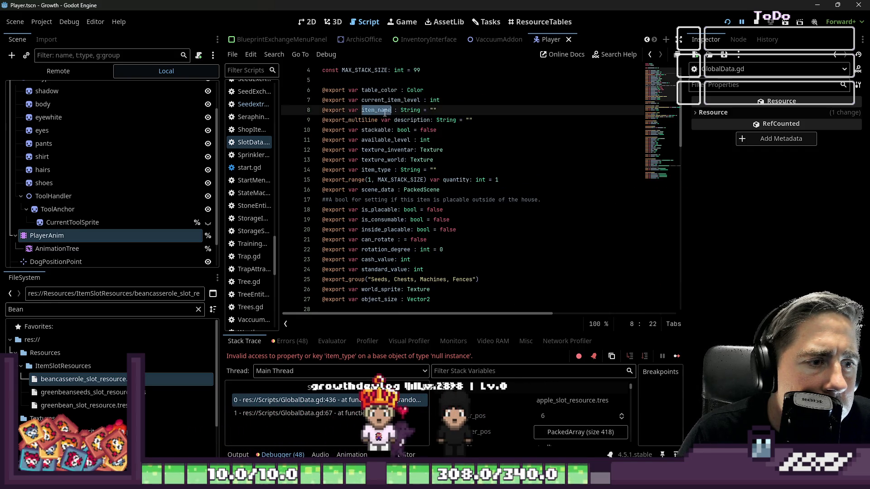
pyautogui.doubleClick(376, 170)
pyautogui.scroll(-2, 485, 197)
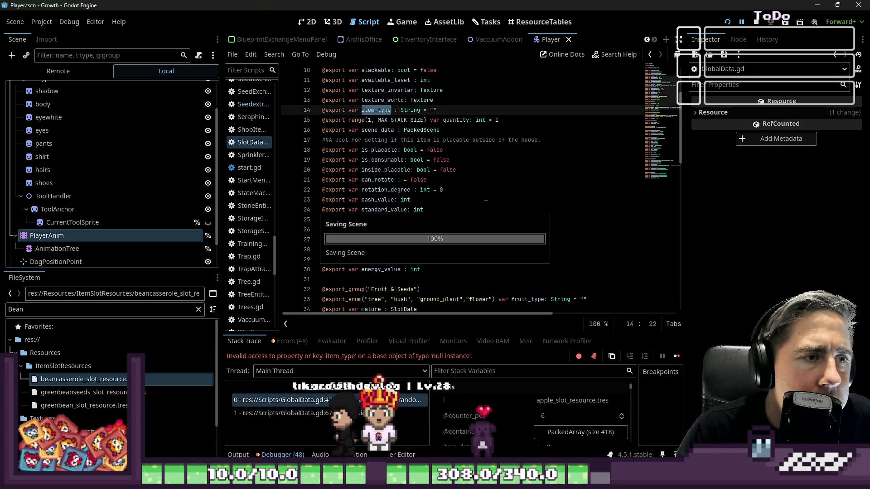
pyautogui.scroll(3, 486, 197)
pyautogui.click(476, 120)
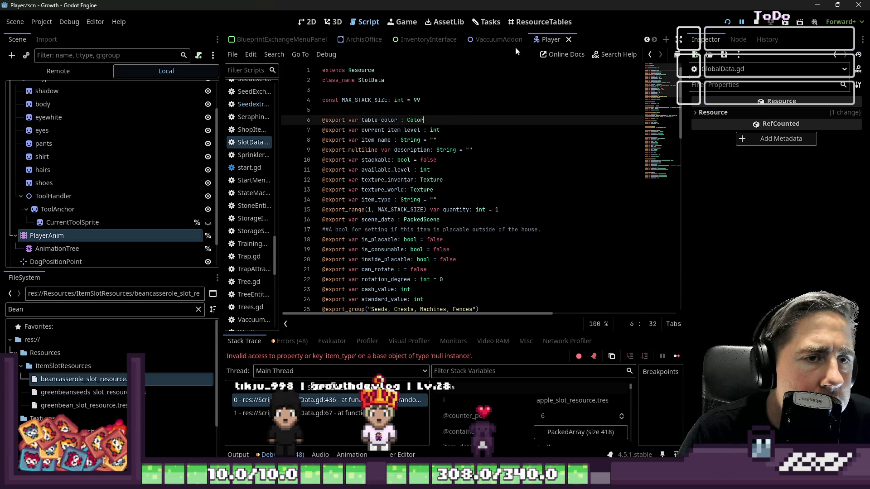
# - Sort the ResourceTables item grid by Item Type, then reverse the order to scan every value
pyautogui.click(488, 27)
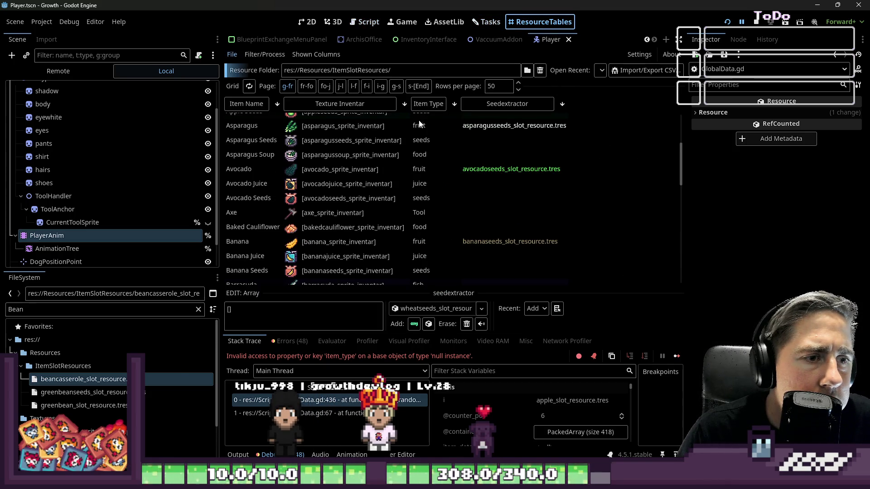
pyautogui.scroll(2, 419, 124)
pyautogui.scroll(2, 419, 124)
pyautogui.click(419, 107)
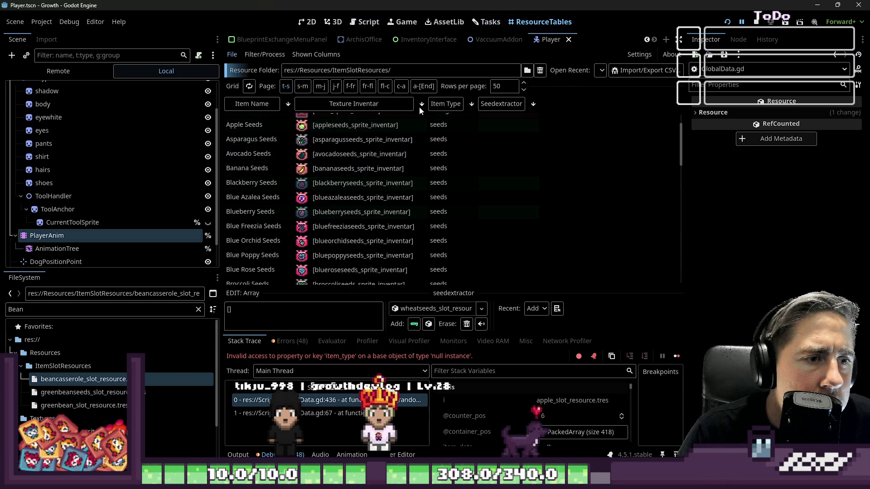
pyautogui.click(445, 103)
pyautogui.scroll(-3, 456, 144)
pyautogui.scroll(-3, 476, 163)
pyautogui.scroll(-3, 489, 181)
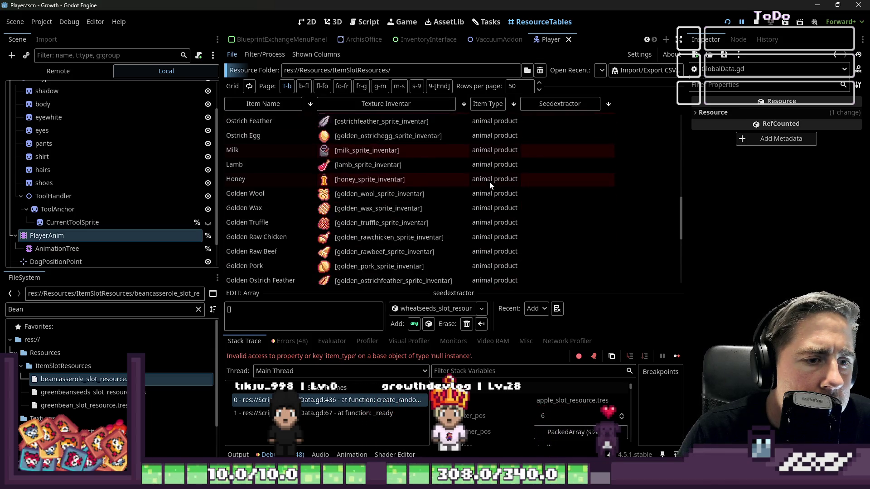
pyautogui.scroll(-3, 490, 182)
pyautogui.scroll(3, 489, 182)
pyautogui.scroll(3, 490, 182)
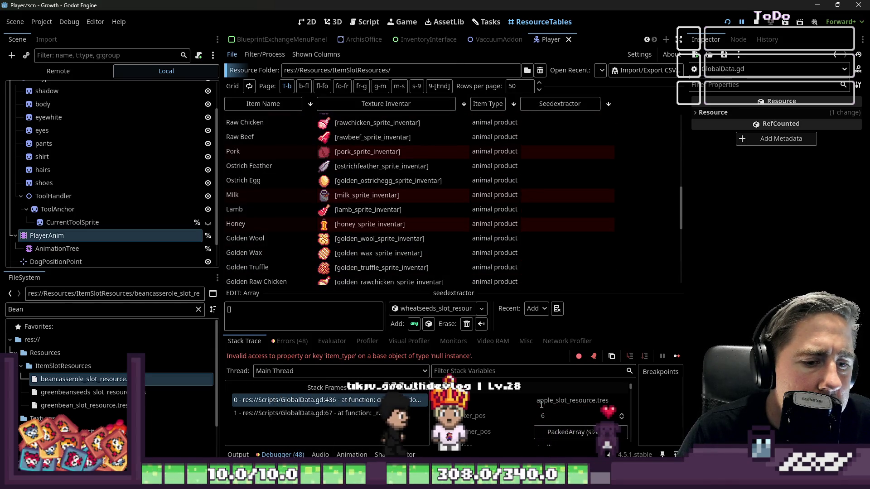
pyautogui.scroll(-2, 542, 404)
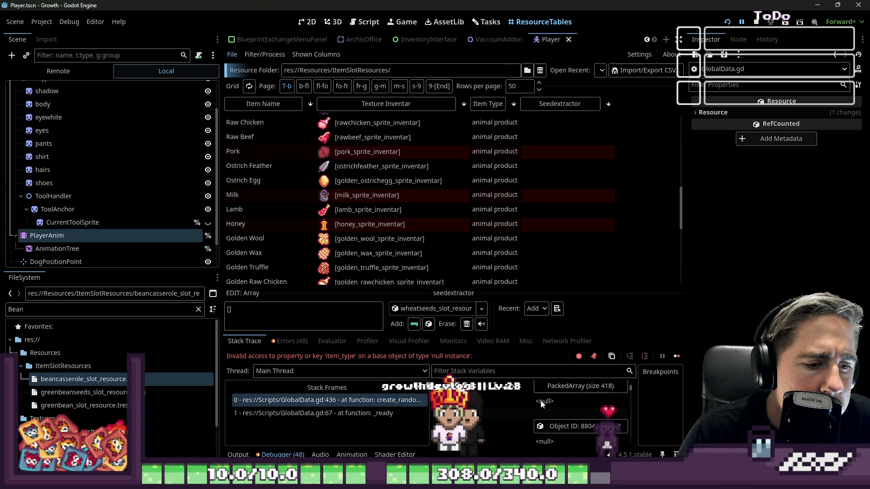
# - Return to the script view and stop the debug session halted at GlobalData.gd line 436
pyautogui.click(312, 22)
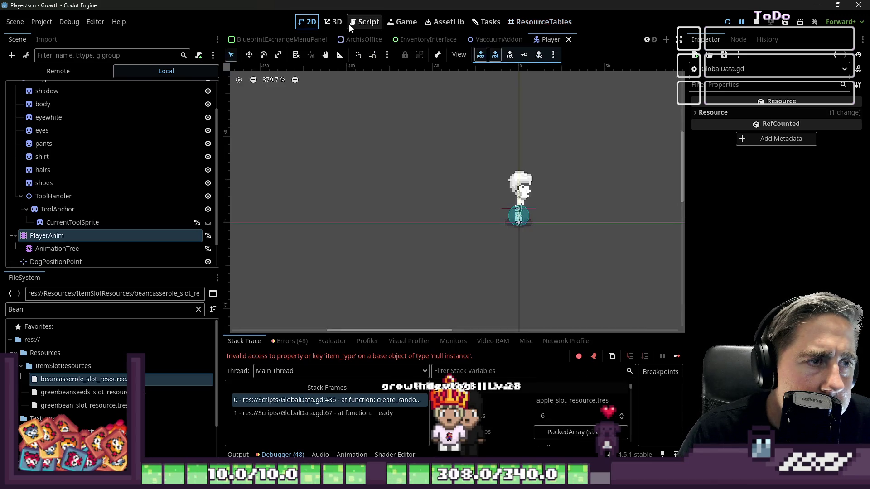
pyautogui.click(360, 22)
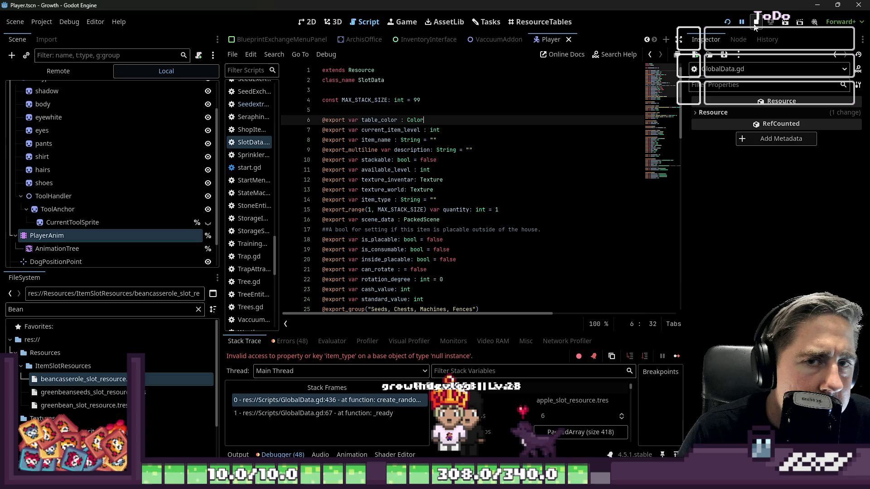
pyautogui.press('F8')
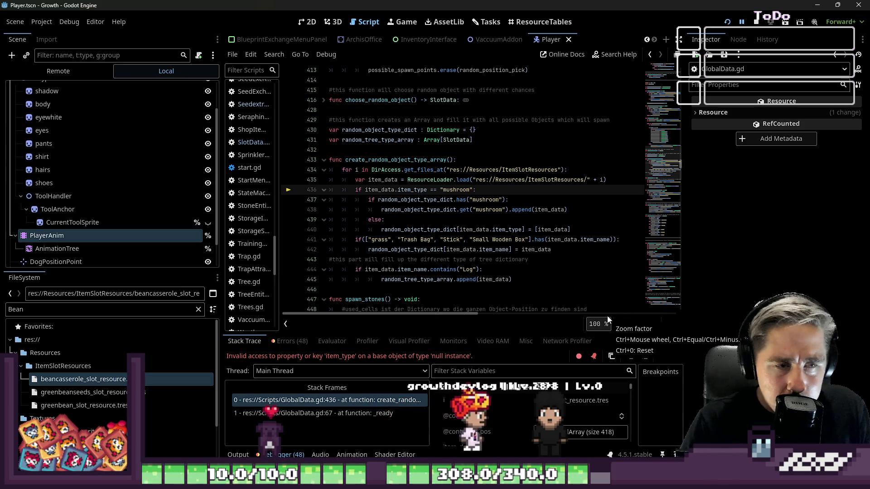
# - Jump to the failing line and examine the ItemSlotResources folder path and load path on lines 434-436
pyautogui.click(296, 413)
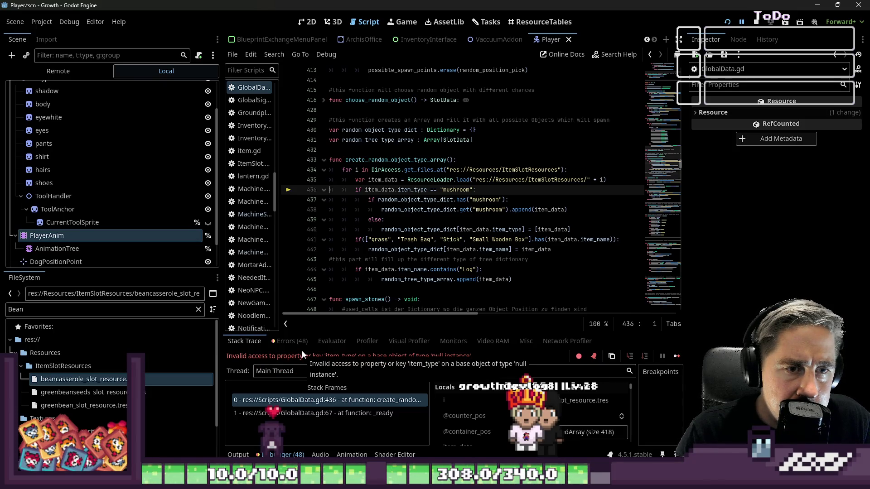
pyautogui.doubleClick(505, 179)
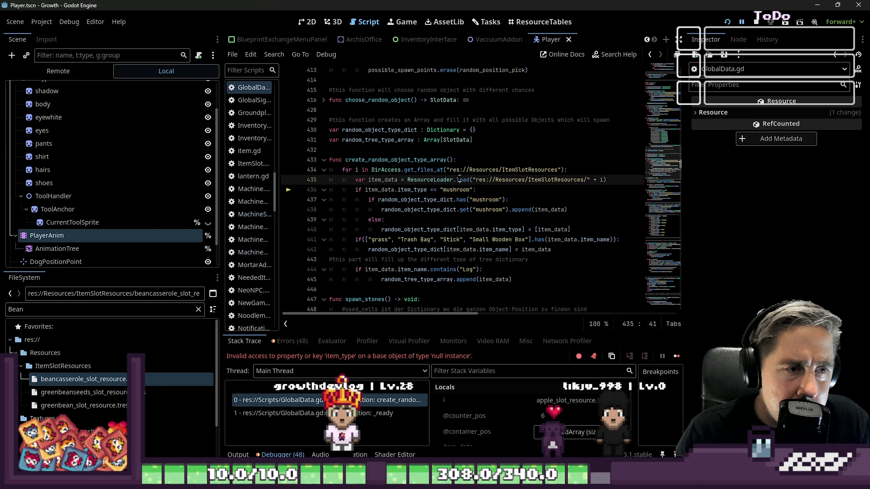
pyautogui.doubleClick(388, 191)
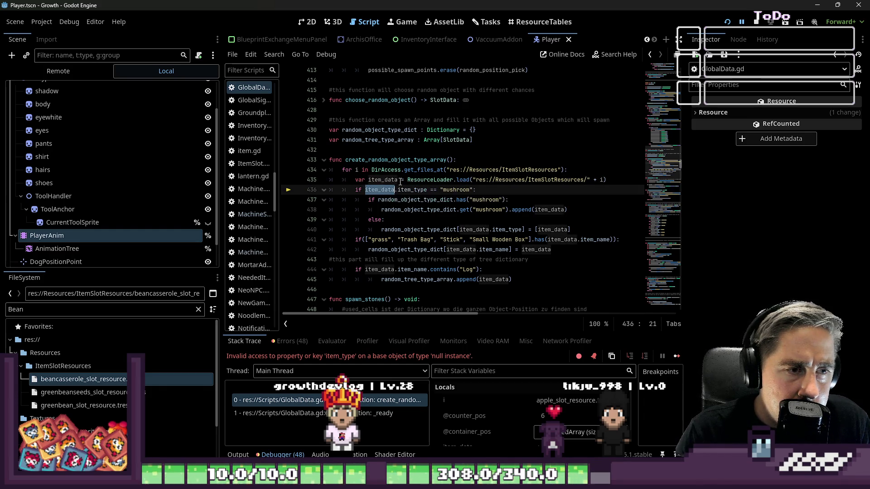
pyautogui.moveTo(380, 190)
pyautogui.click(450, 170)
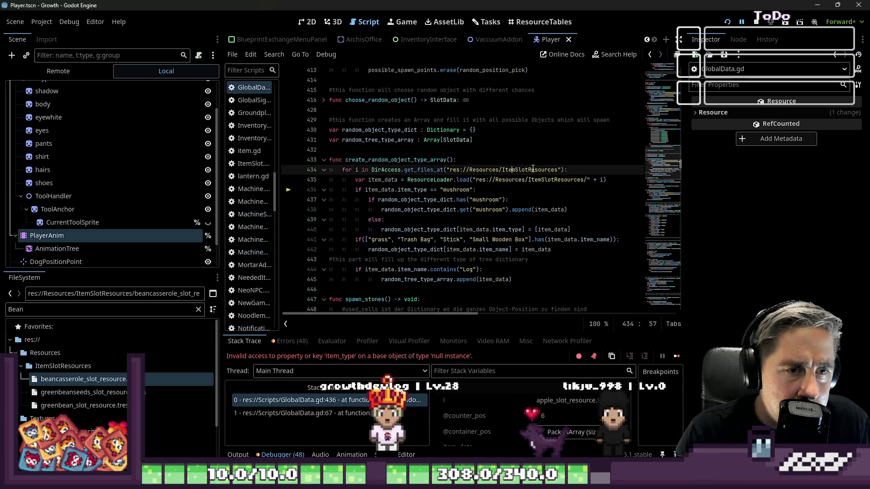
pyautogui.click(595, 179)
pyautogui.moveTo(558, 179)
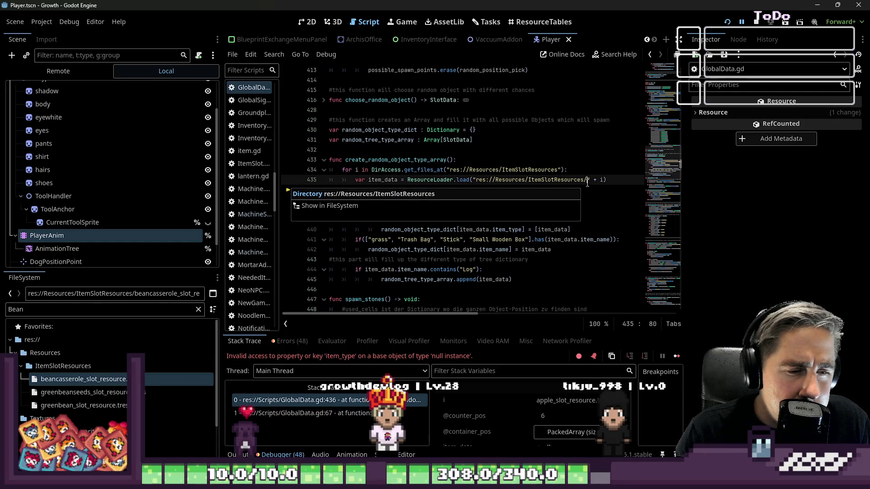
# - Check the create_random_object_type_array function name and select the ItemSlotResources folder in FileSystem
pyautogui.doubleClick(398, 159)
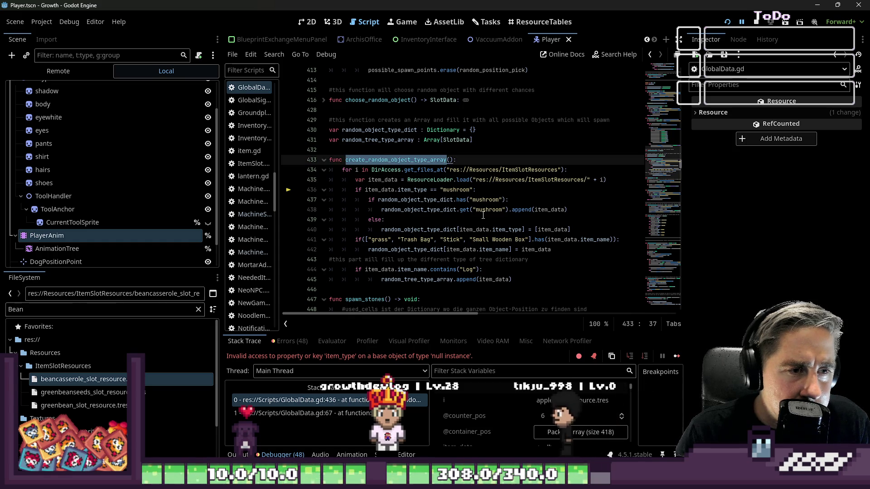
pyautogui.scroll(-1, 482, 216)
pyautogui.scroll(1, 482, 216)
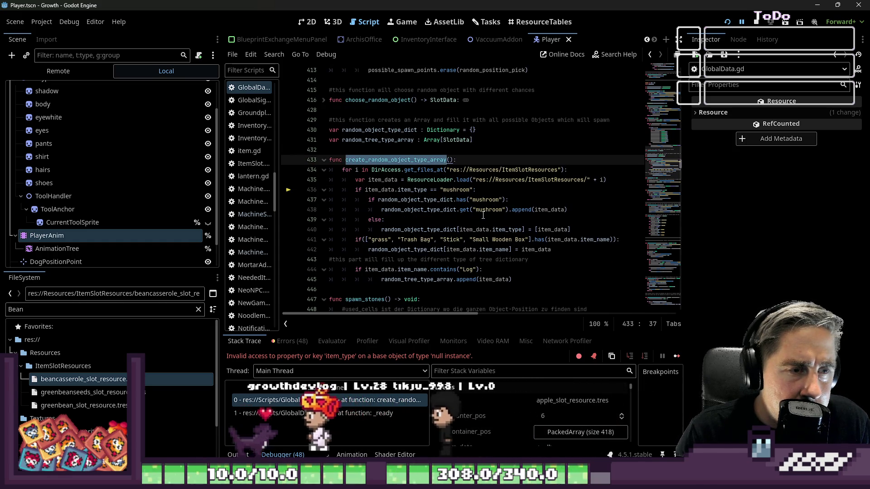
pyautogui.scroll(1, 476, 217)
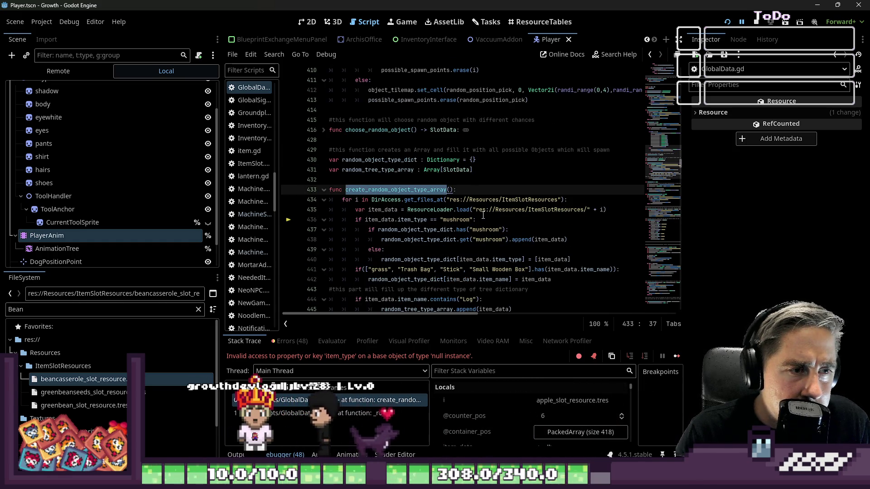
pyautogui.scroll(1, 424, 217)
pyautogui.scroll(-2, 416, 220)
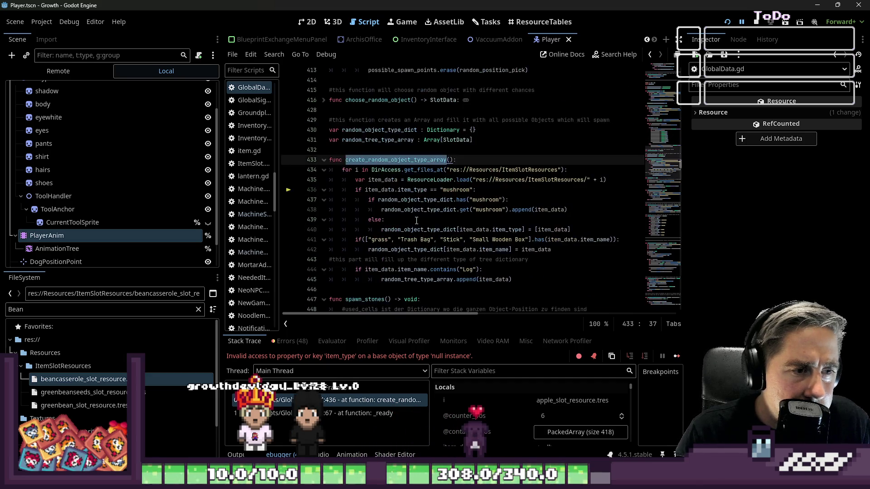
pyautogui.scroll(-1, 407, 229)
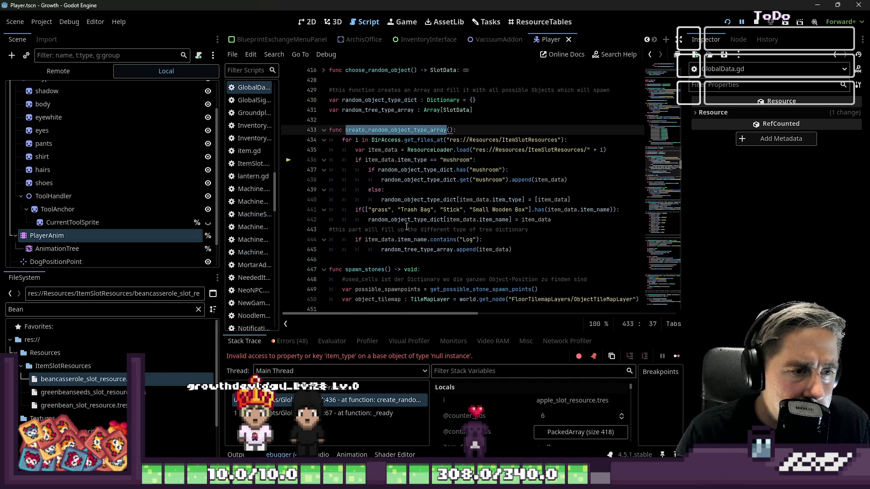
pyautogui.click(350, 220)
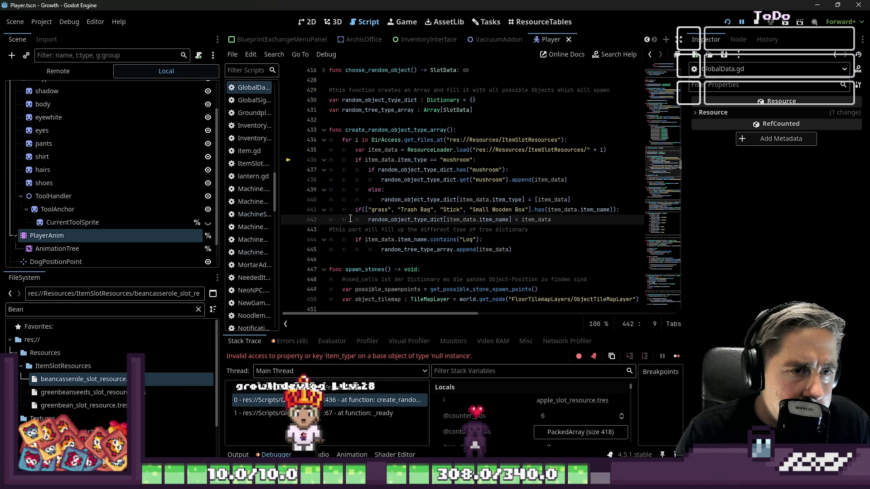
pyautogui.click(75, 366)
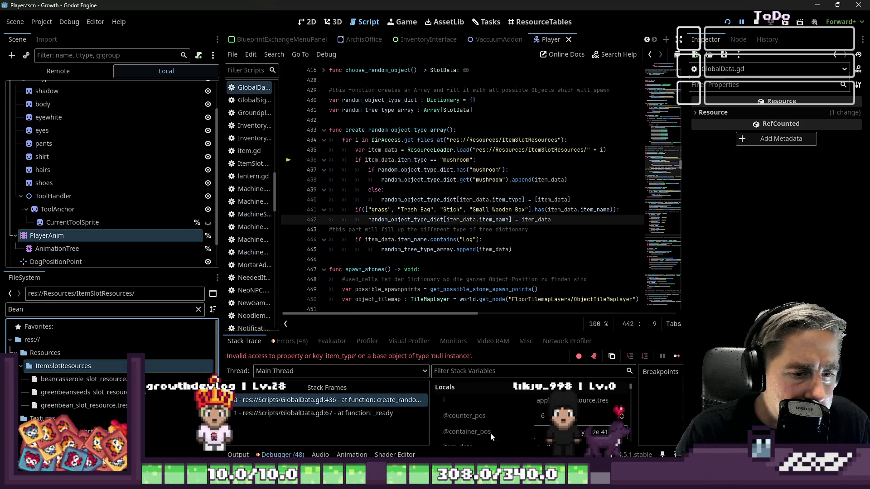
# - Clear the 'Bean' file filter and locate apple_slot_resource.tres in ItemSlotResources
pyautogui.click(490, 433)
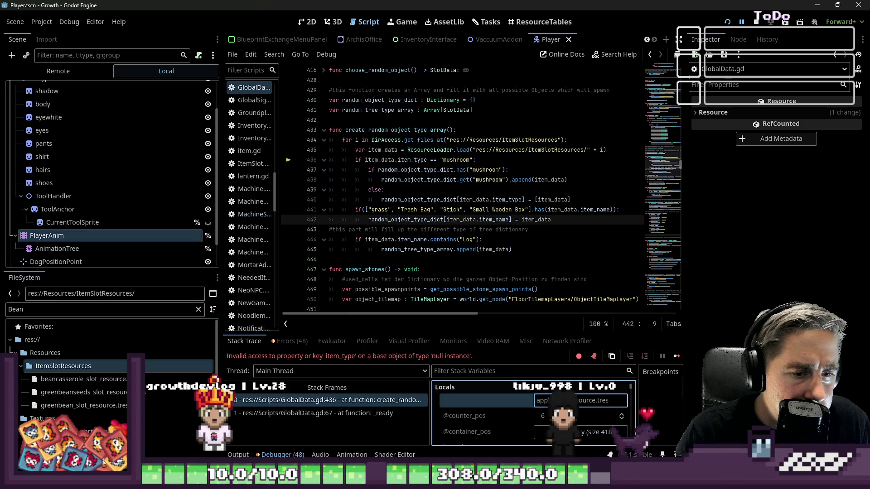
pyautogui.click(130, 309)
pyautogui.press('BackSpace')
pyautogui.press('BackSpace')
pyautogui.press('BackSpace')
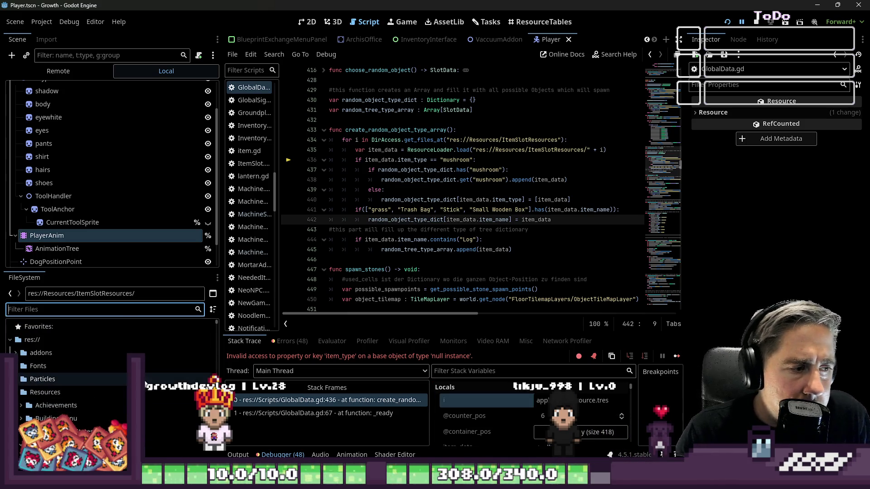
pyautogui.scroll(-3, 149, 378)
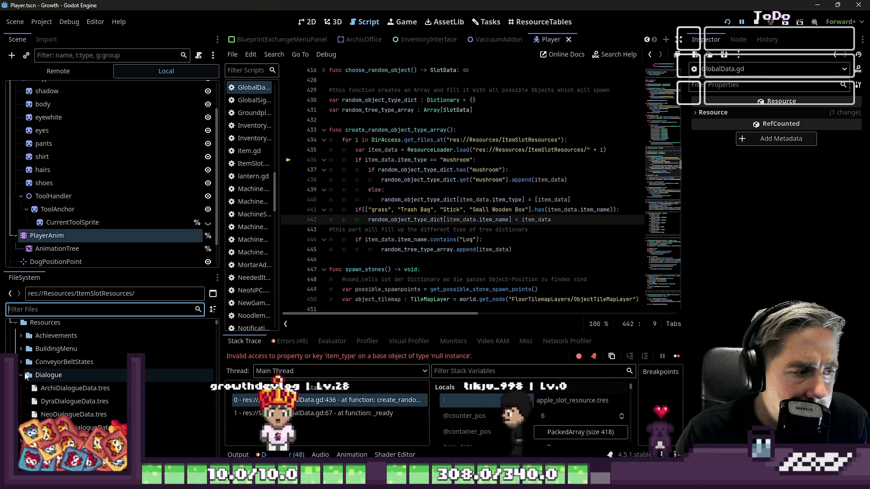
pyautogui.scroll(-2, 21, 390)
pyautogui.scroll(-2, 19, 408)
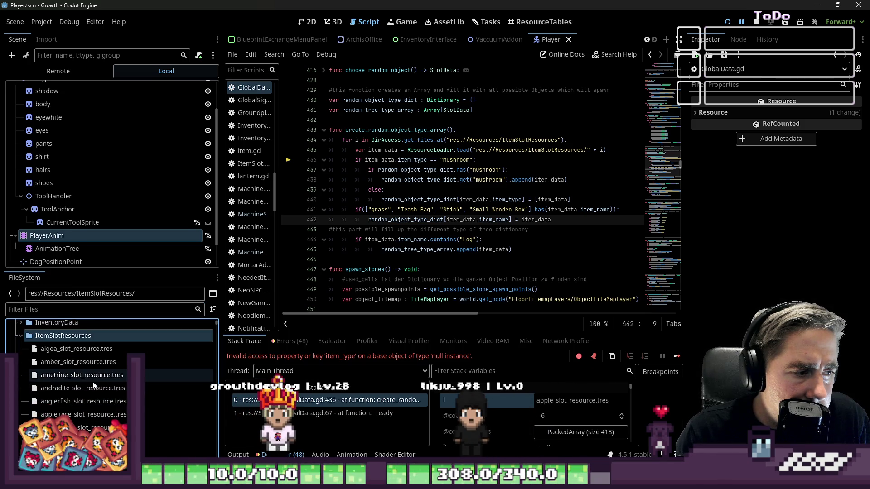
pyautogui.click(93, 432)
pyautogui.press('Down')
pyautogui.press('Down')
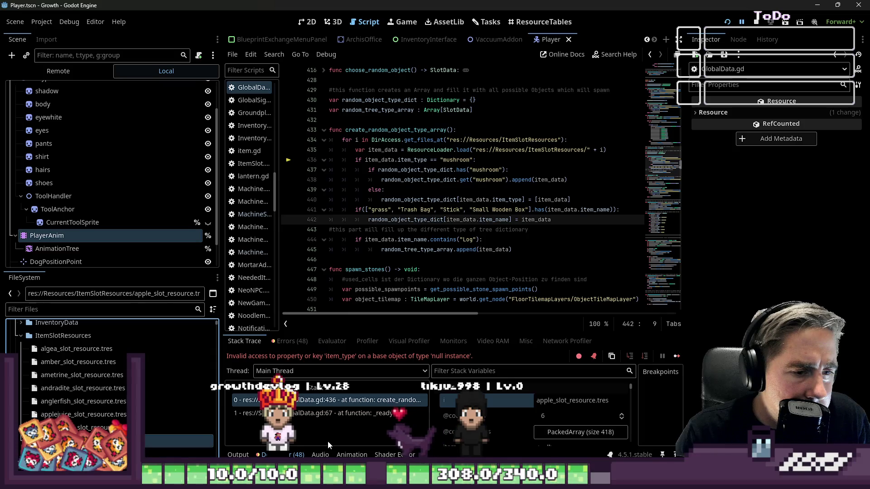
# - From the frame paused at line 436, inspect the resource held in local variable i
pyautogui.click(324, 414)
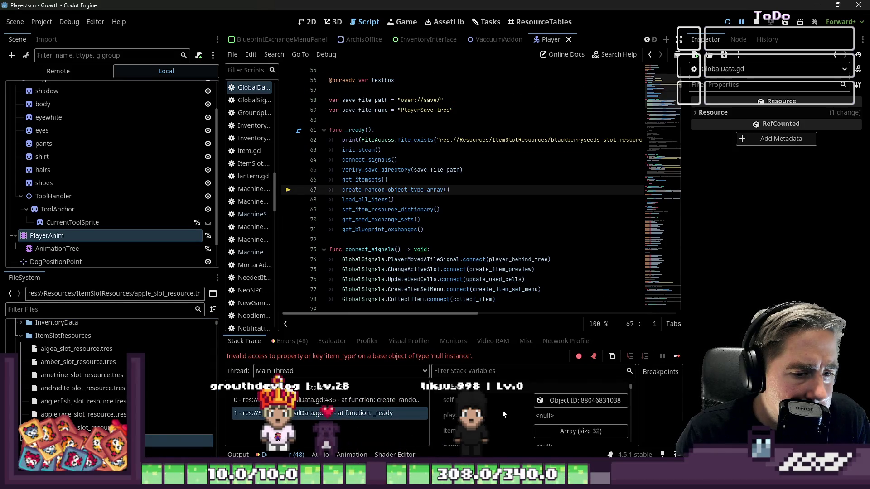
pyautogui.press('Up')
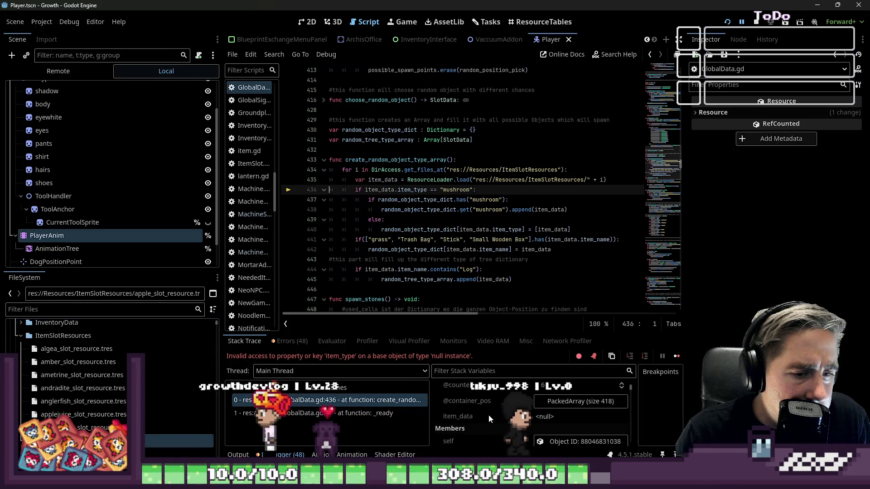
pyautogui.scroll(-2, 520, 156)
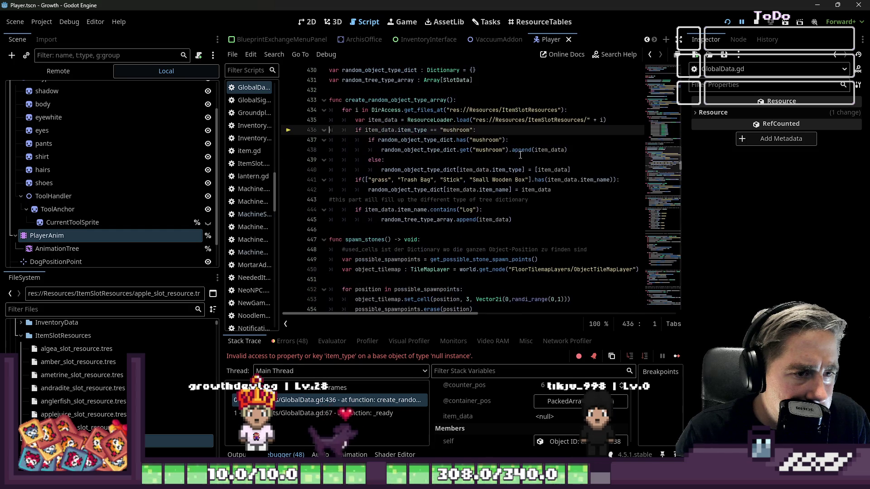
pyautogui.scroll(2, 545, 400)
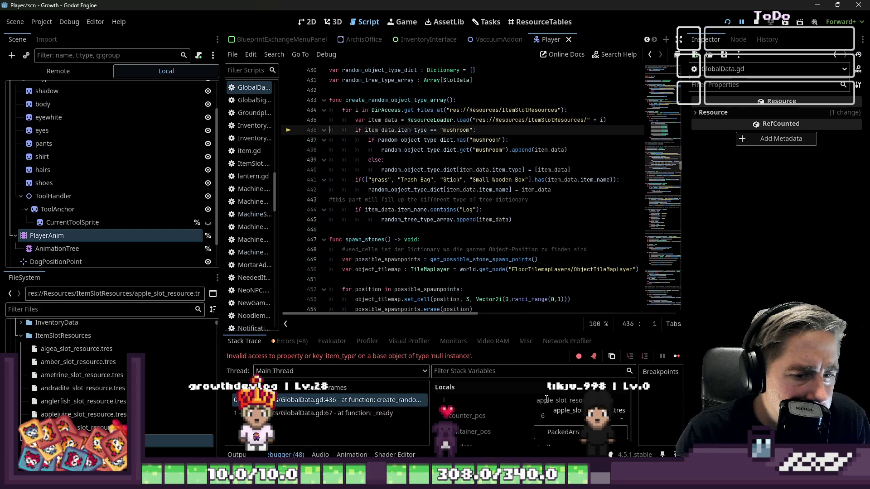
pyautogui.click(546, 400)
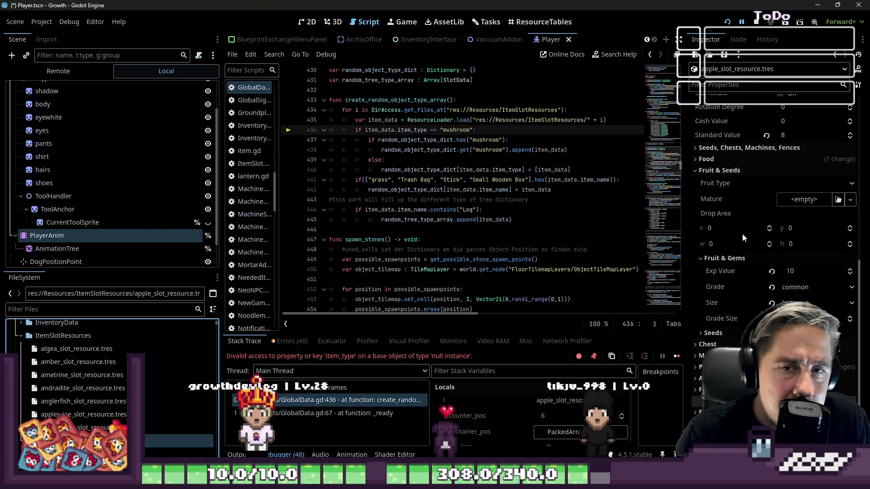
pyautogui.scroll(2, 754, 245)
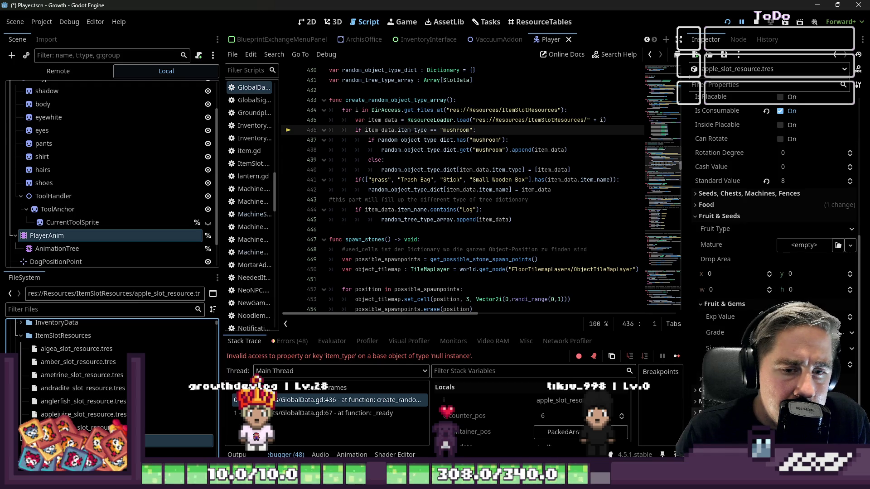
pyautogui.scroll(-4, 754, 246)
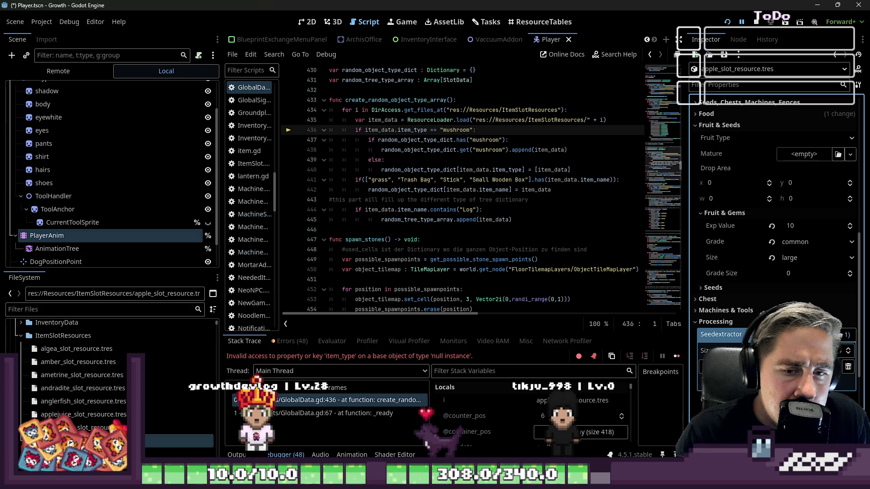
pyautogui.scroll(6, 793, 266)
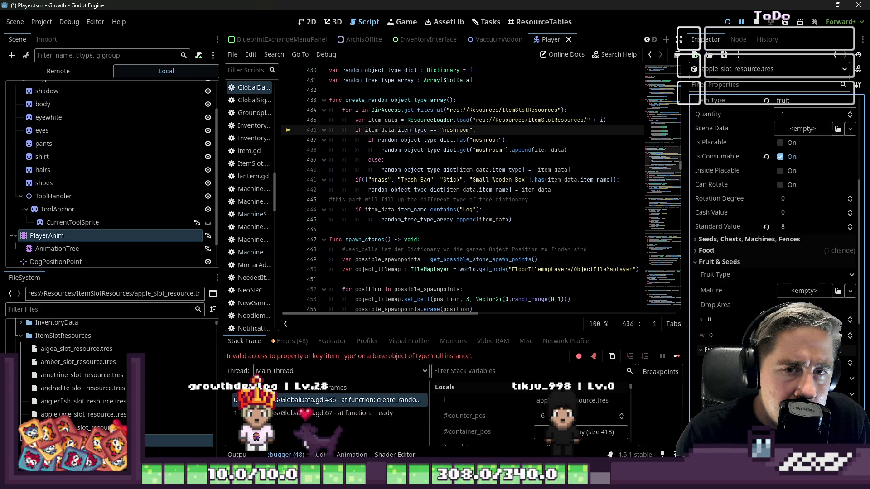
pyautogui.scroll(4, 794, 266)
# - Confirm the apple resource's Item Type reads 'fruit' and restart the game in debug mode
pyautogui.click(796, 192)
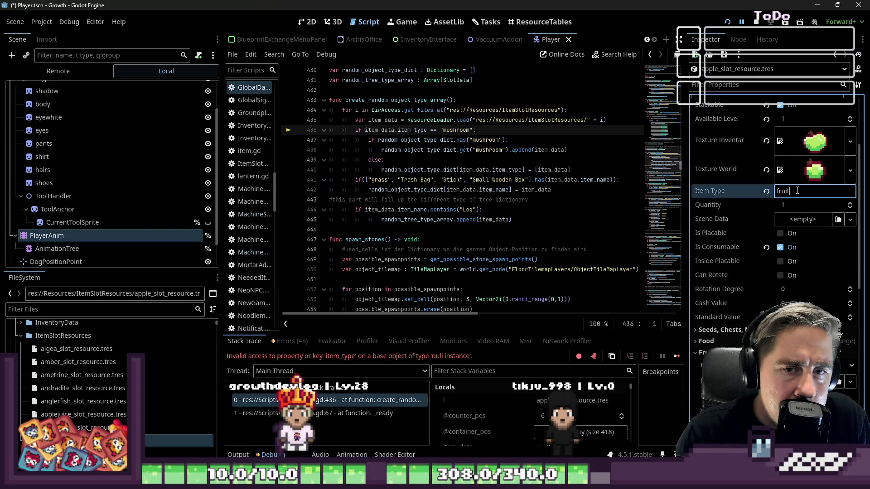
pyautogui.doubleClick(797, 191)
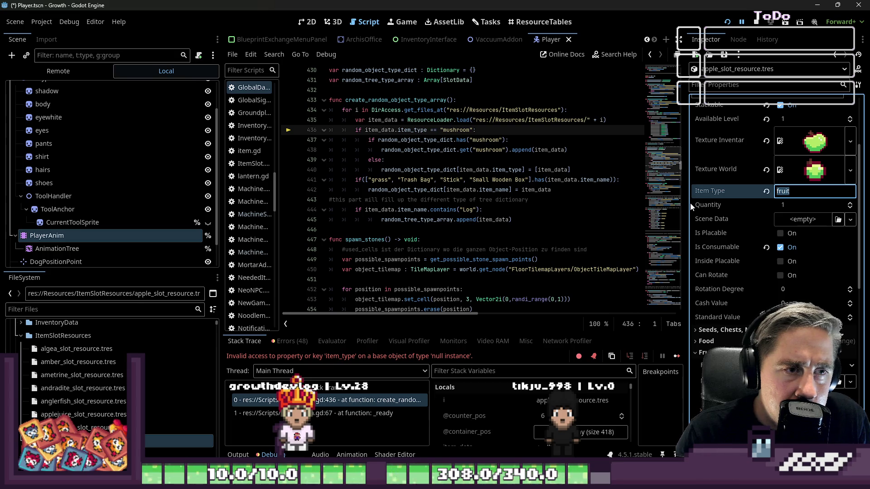
pyautogui.scroll(5, 704, 215)
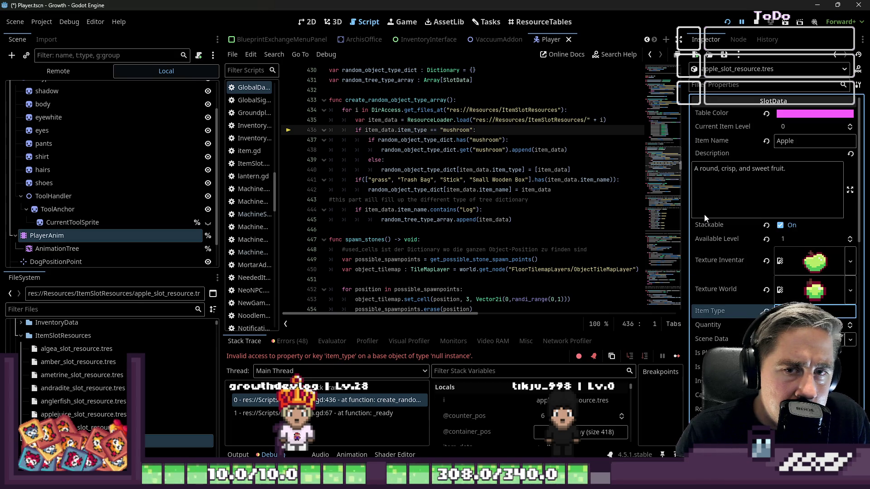
pyautogui.click(705, 214)
pyautogui.press('F5')
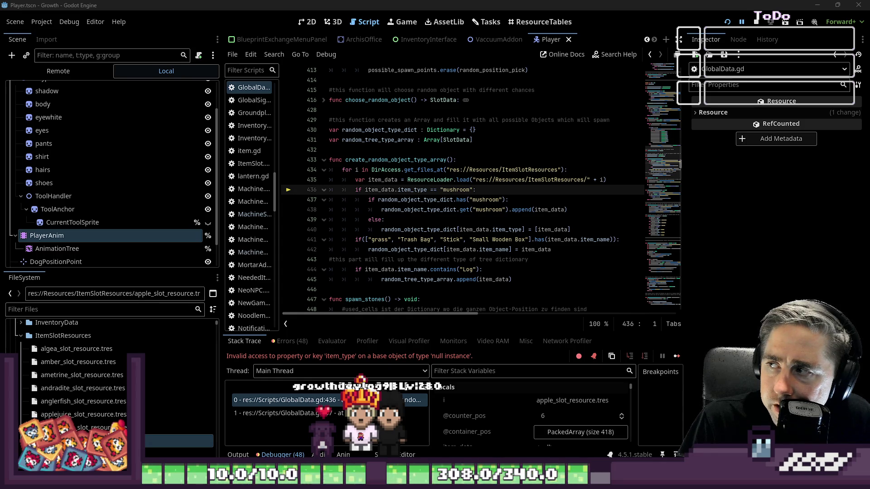
# - Re-read lines 433-435 and highlight the ItemSlotResources path in the load call
pyautogui.click(548, 229)
pyautogui.press('Up')
pyautogui.press('Up')
pyautogui.press('Up')
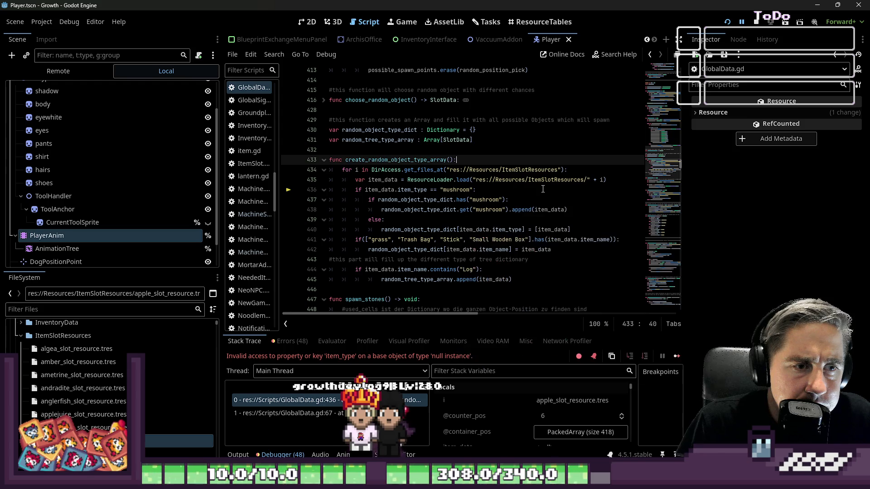
pyautogui.click(489, 190)
pyautogui.click(522, 180)
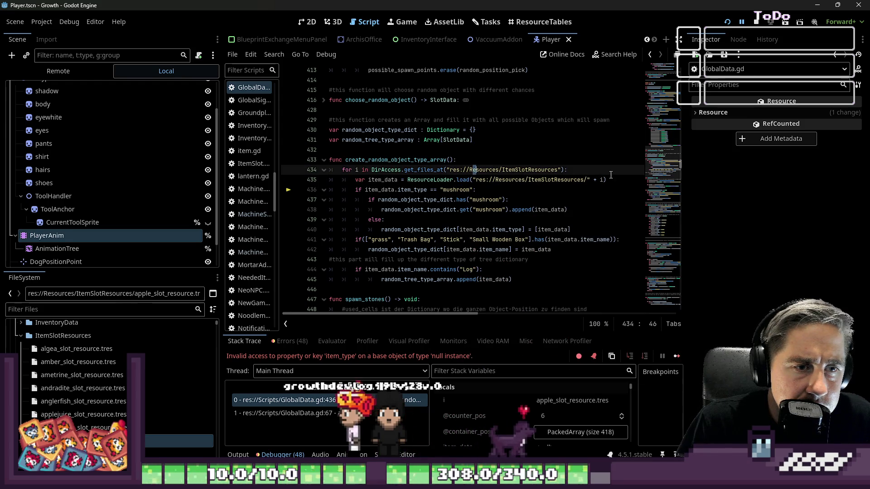
pyautogui.moveTo(558, 170); pyautogui.dragTo(450, 170)
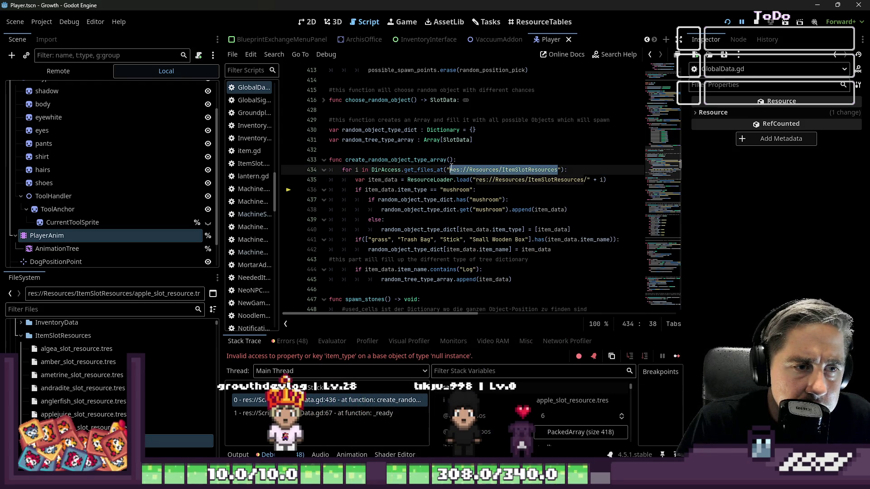
pyautogui.click(593, 200)
pyautogui.scroll(6, 592, 199)
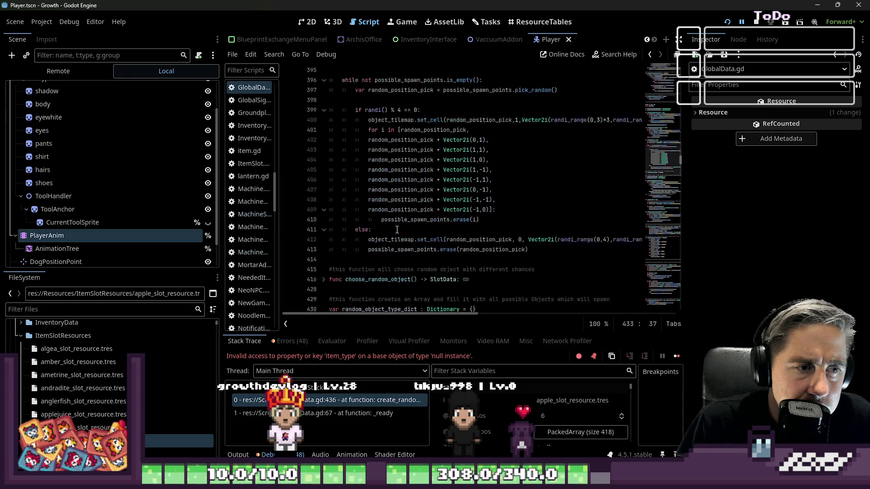
pyautogui.scroll(5, 397, 230)
pyautogui.scroll(5, 401, 231)
pyautogui.scroll(5, 404, 233)
pyautogui.scroll(5, 410, 235)
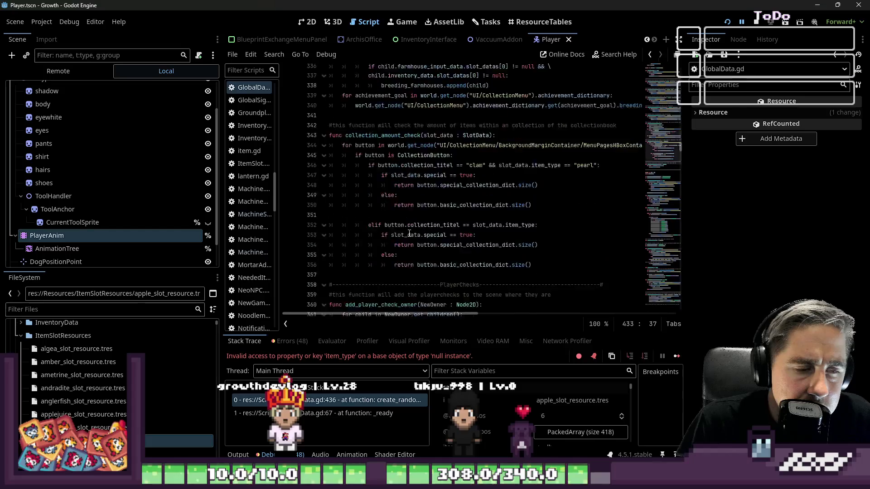
pyautogui.scroll(-4, 410, 235)
pyautogui.scroll(-10, 408, 233)
pyautogui.scroll(-12, 406, 231)
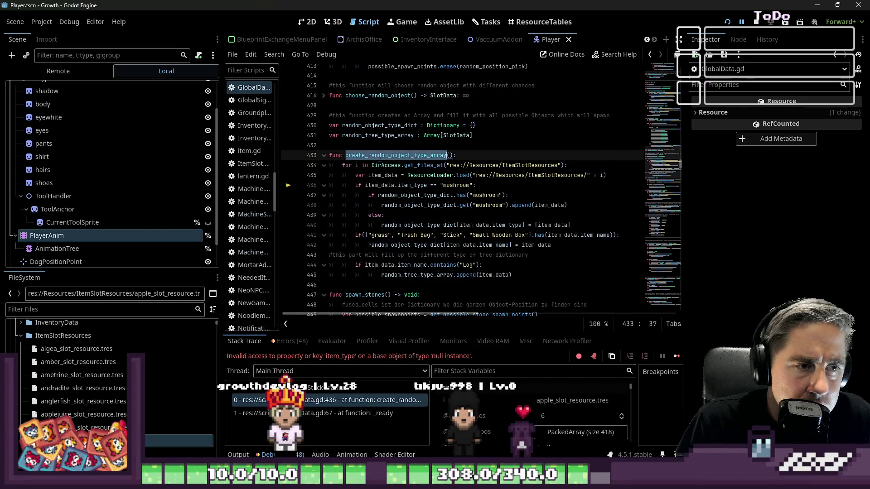
# - Search all files for create_random_object_type_array and launch the game again
pyautogui.hotkey('ctrl', 'shift', 'f')
pyautogui.press('Return')
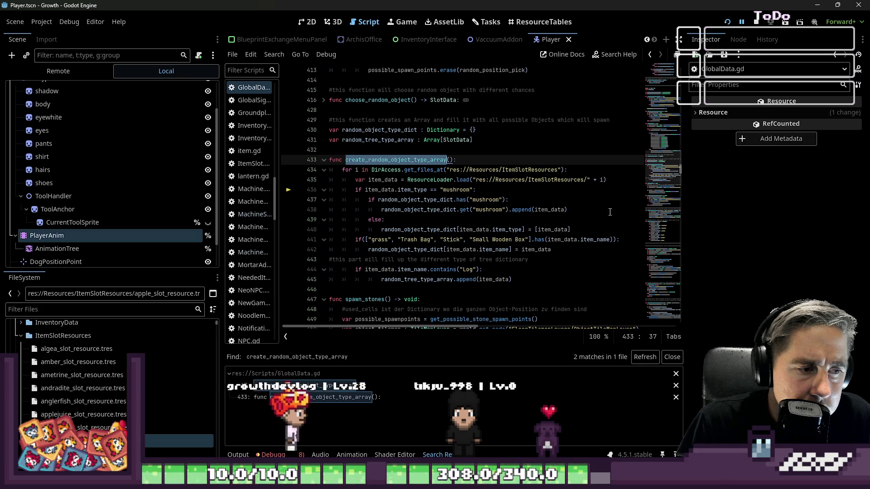
pyautogui.press('F5')
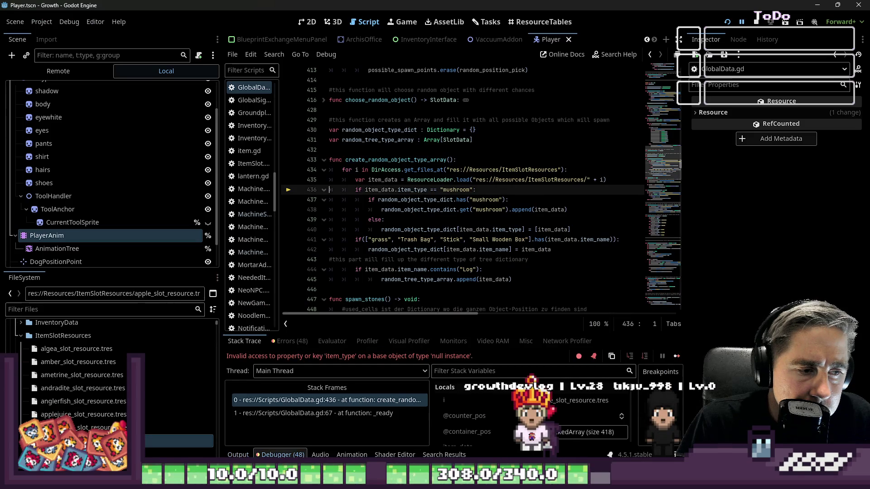
# - Bring up the debugger's Errors (48) list from the failed run
pyautogui.click(282, 455)
pyautogui.click(293, 454)
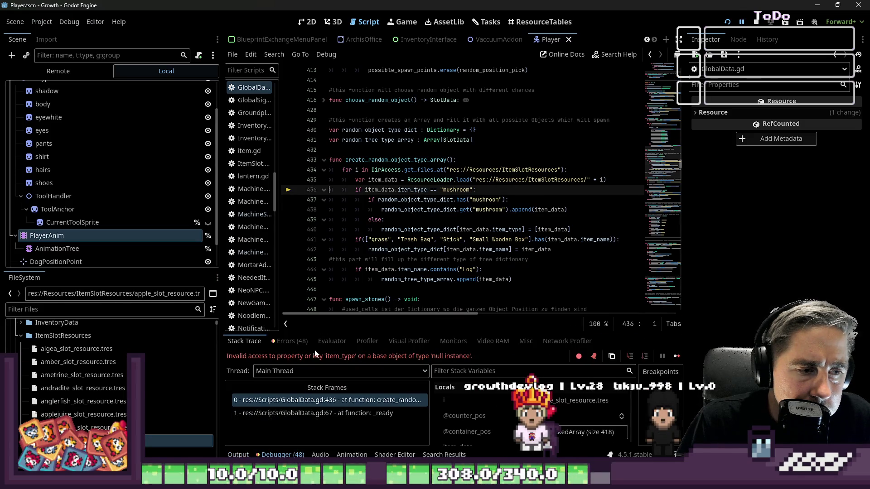
pyautogui.click(289, 341)
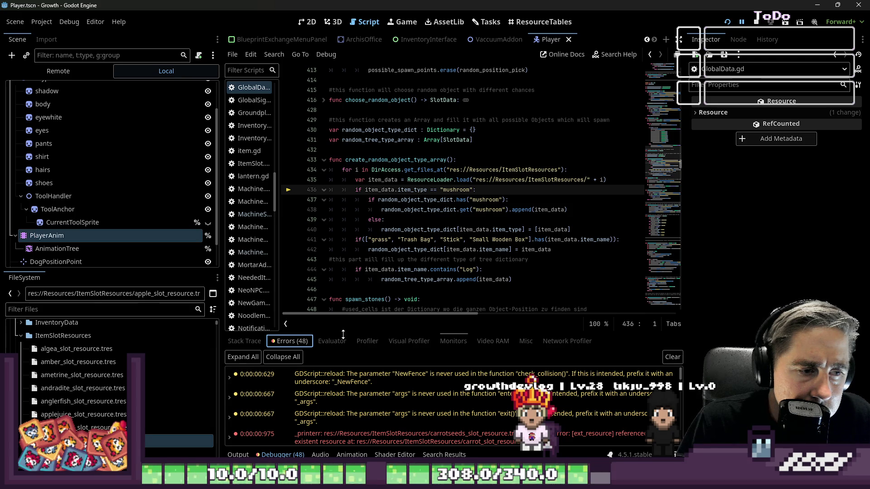
# - Enlarge the bottom panel to read the parse errors about missing slot resource references
pyautogui.moveTo(343, 334); pyautogui.dragTo(343, 129)
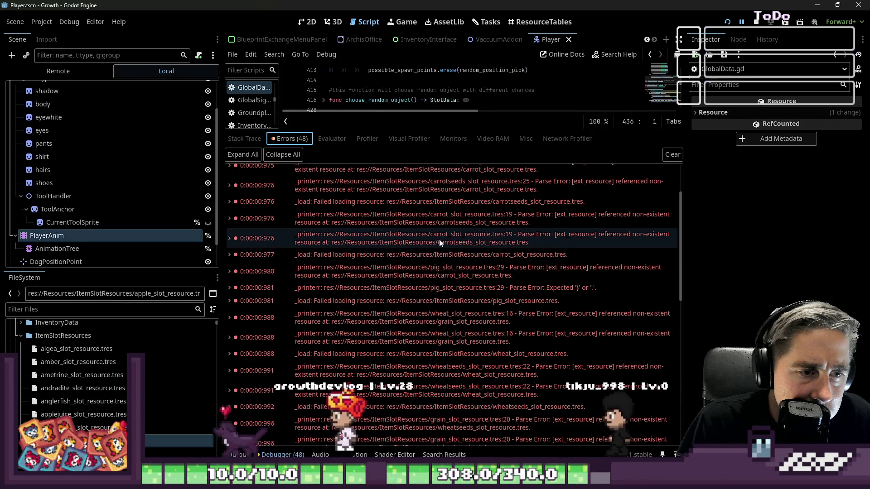
pyautogui.scroll(-5, 576, 272)
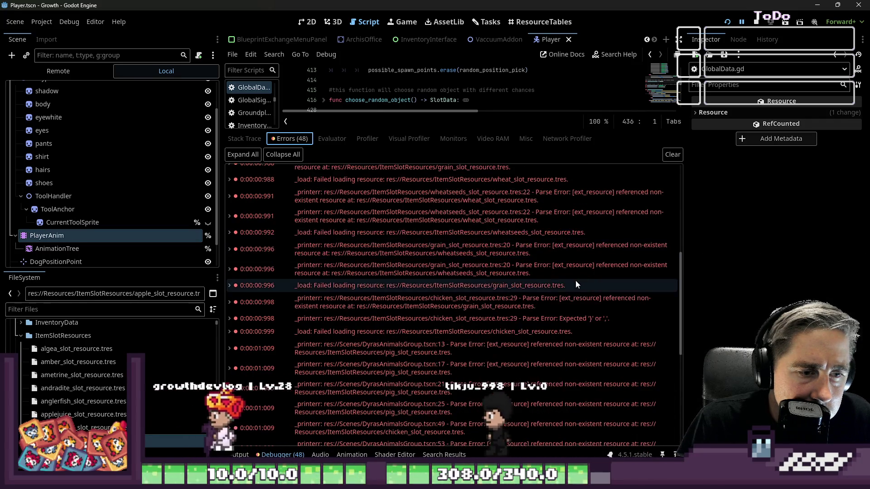
pyautogui.scroll(-4, 571, 283)
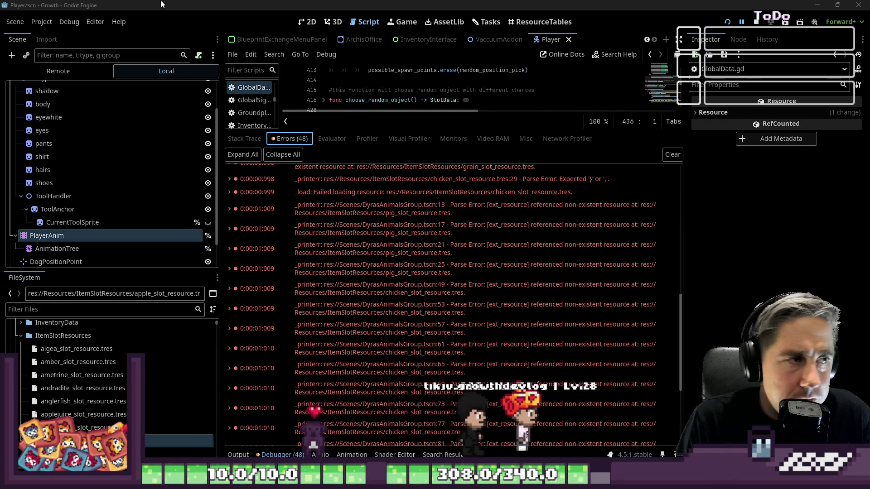
# - Reload the current project twice via Stop & Reload, then run the game again
pyautogui.click(41, 22)
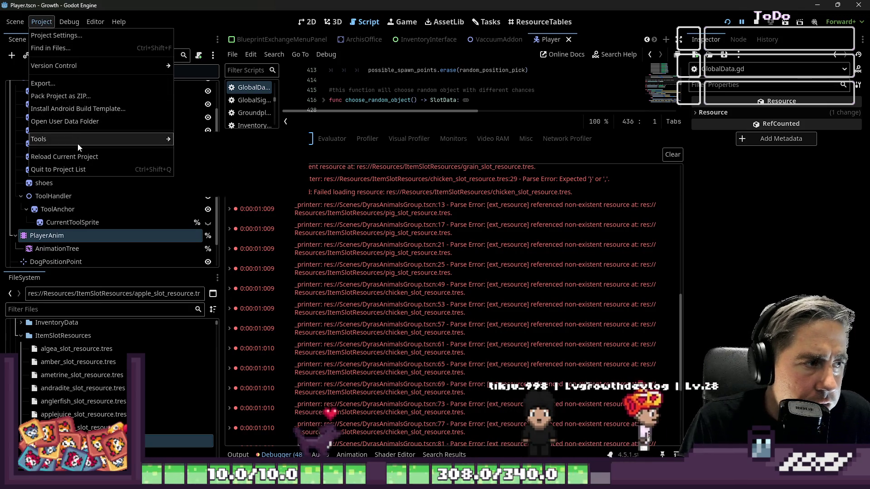
pyautogui.click(114, 161)
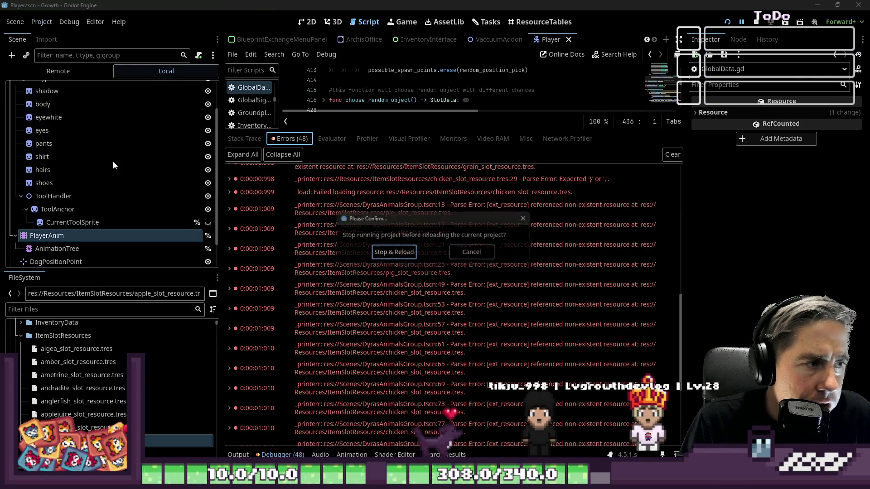
pyautogui.click(386, 255)
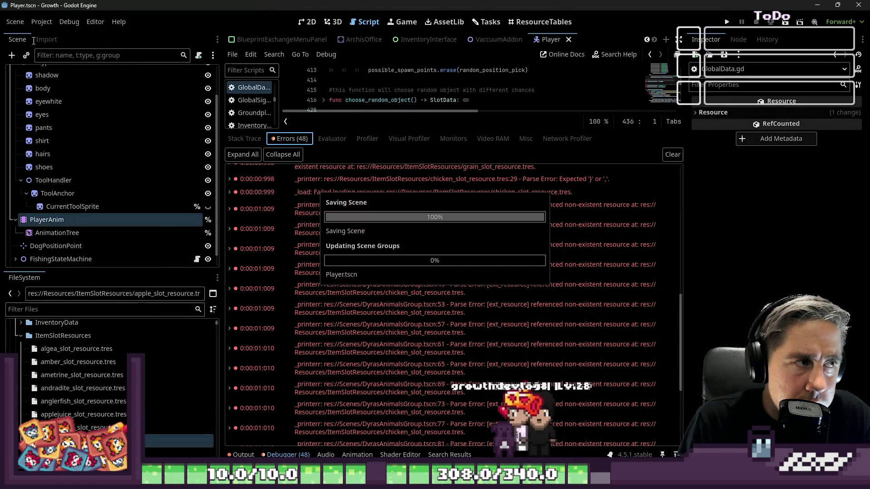
pyautogui.click(42, 23)
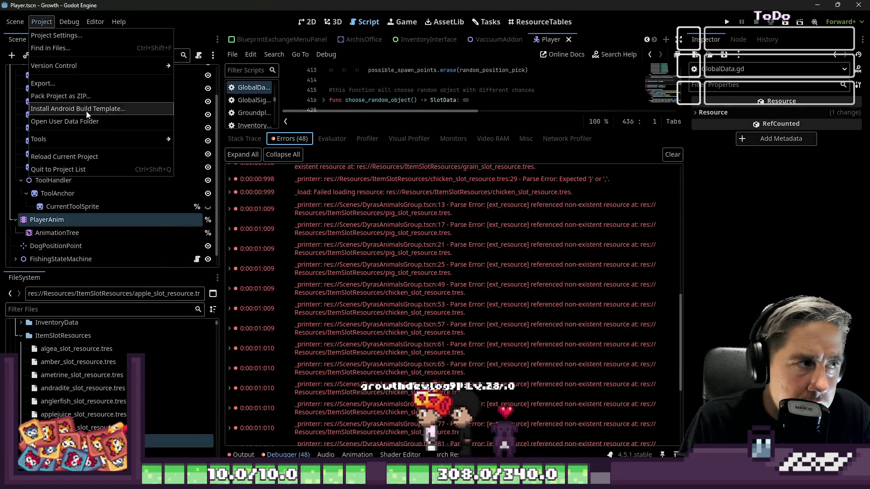
pyautogui.click(68, 157)
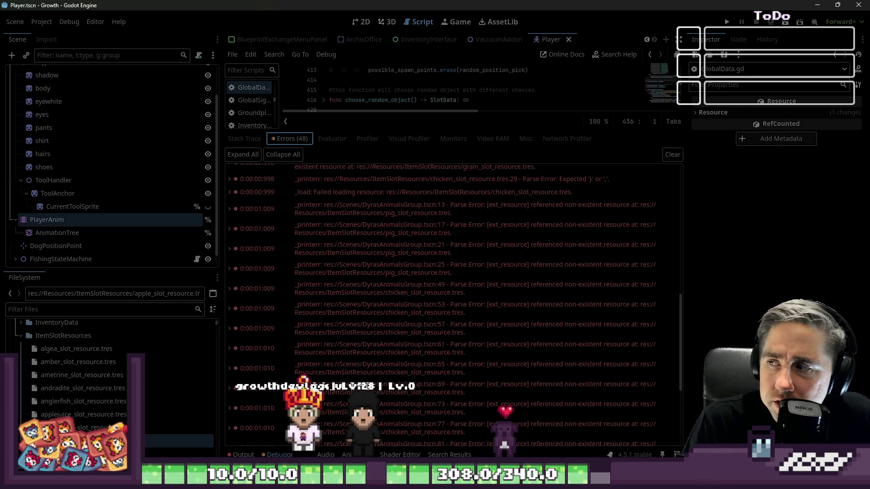
pyautogui.press('F5')
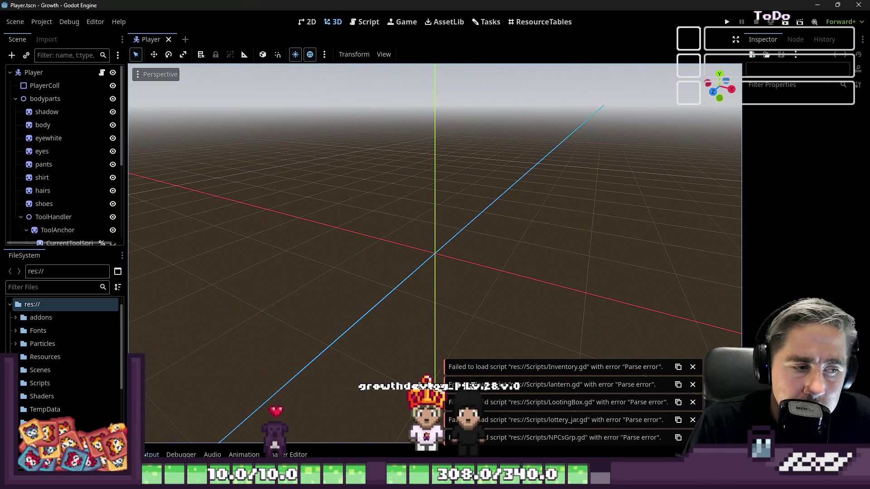
# - Dismiss the Inventory, LootingBox and NPCsGrp load-failure notices and rerun the game, hitting the line 436 error again
pyautogui.click(151, 455)
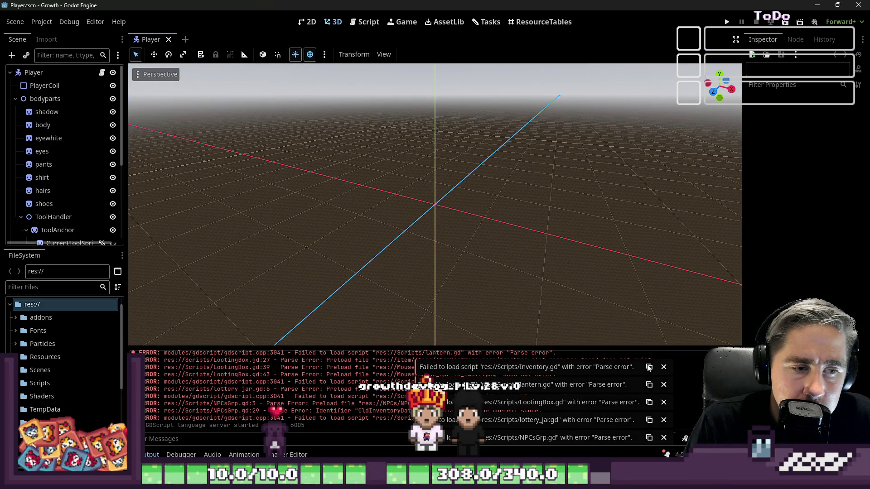
pyautogui.click(663, 368)
pyautogui.moveTo(660, 389); pyautogui.dragTo(661, 411)
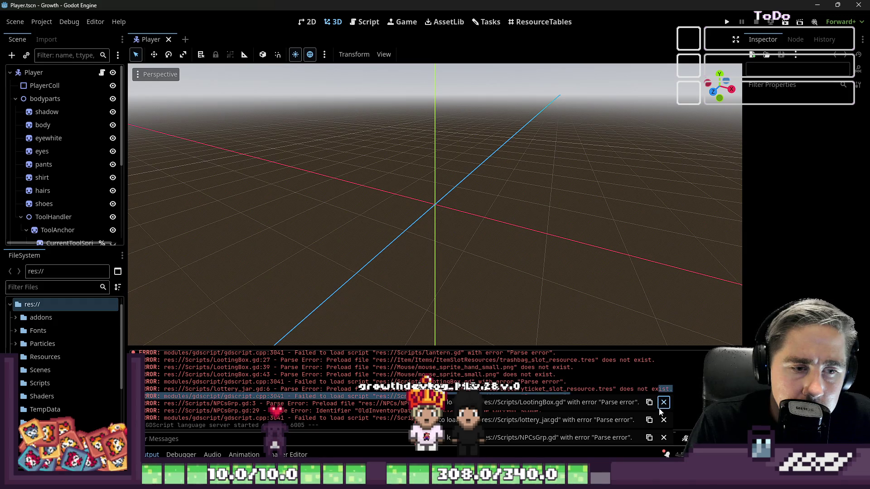
pyautogui.click(662, 403)
pyautogui.click(664, 438)
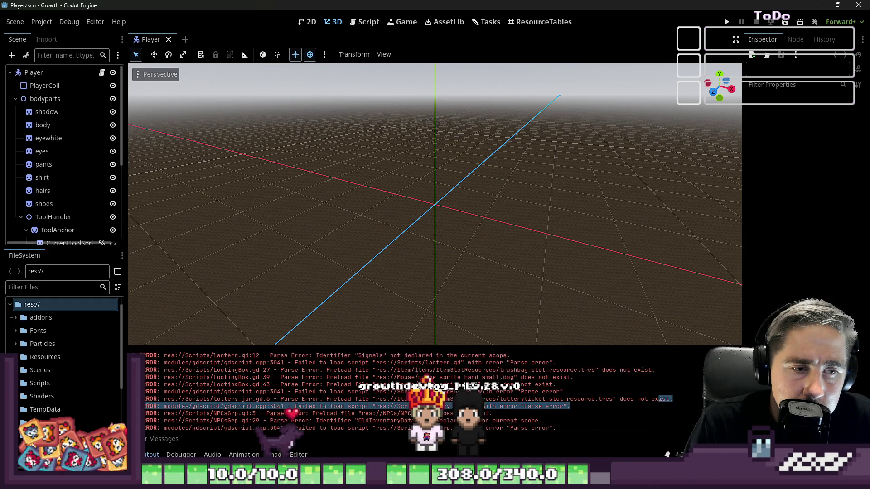
pyautogui.scroll(4, 653, 407)
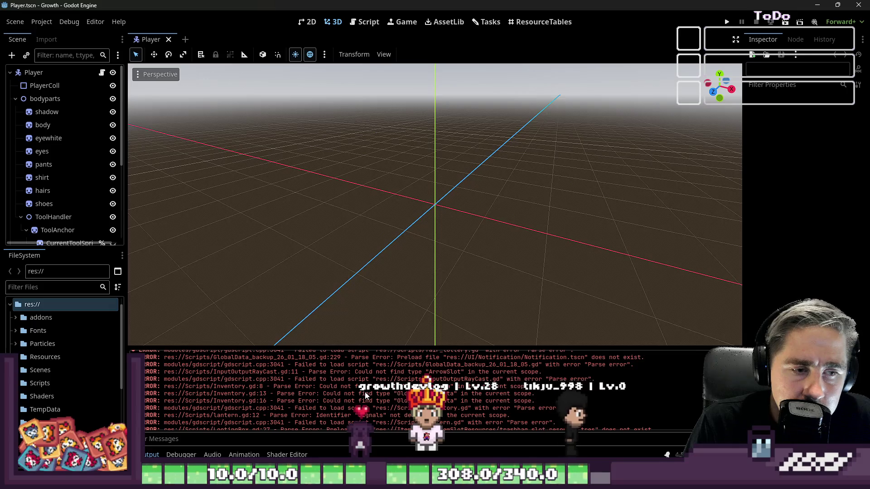
pyautogui.scroll(3, 653, 401)
pyautogui.scroll(3, 653, 401)
pyautogui.click(727, 21)
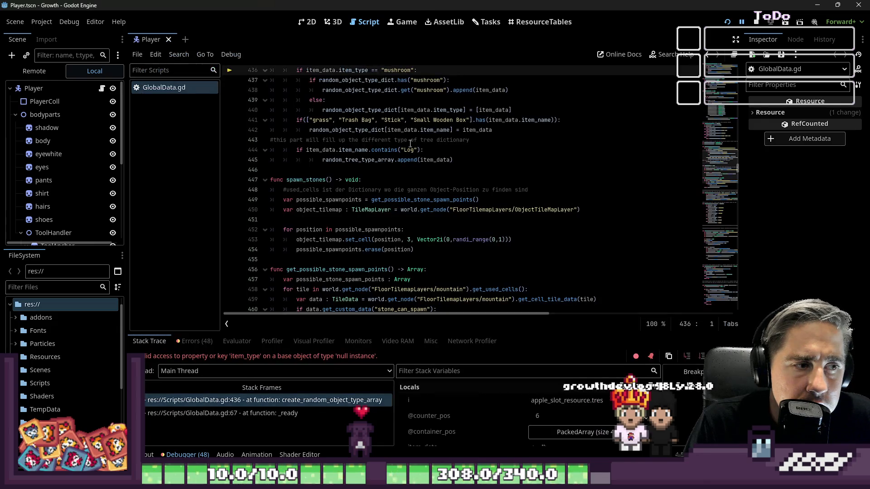
pyautogui.scroll(1, 381, 275)
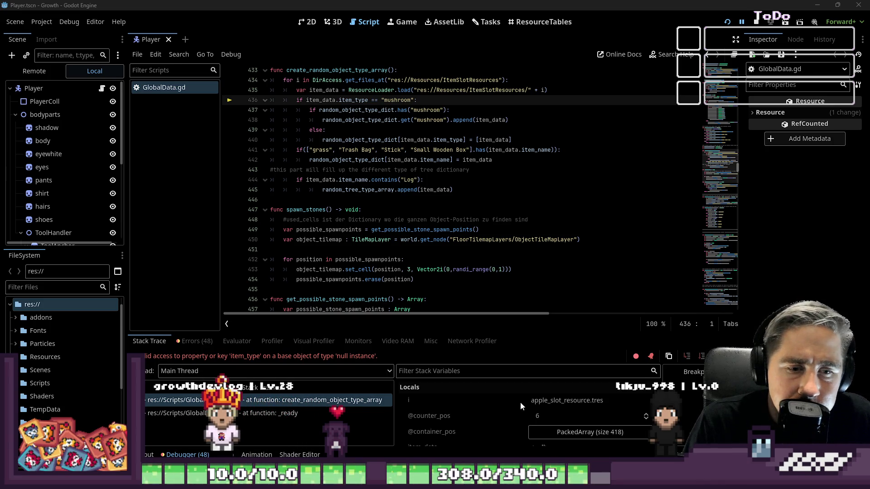
pyautogui.scroll(-1, 563, 421)
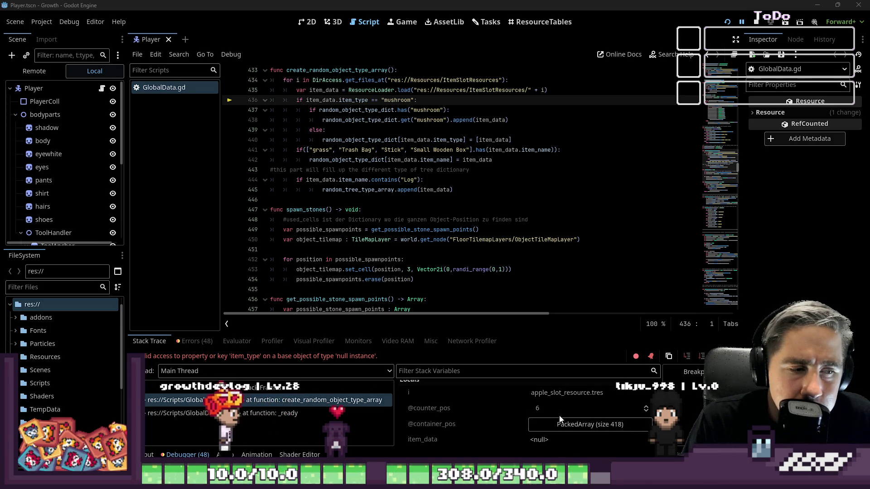
pyautogui.scroll(2, 418, 230)
pyautogui.click(320, 140)
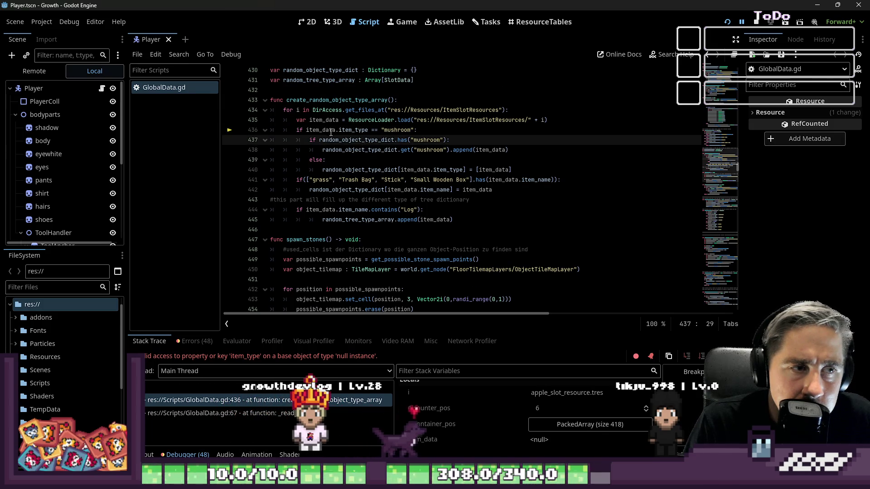
pyautogui.doubleClick(319, 130)
pyautogui.click(351, 130)
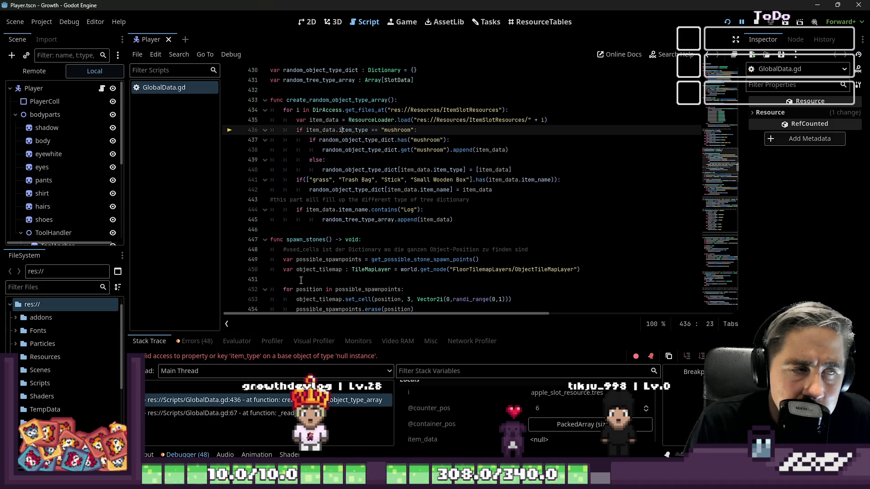
pyautogui.click(43, 288)
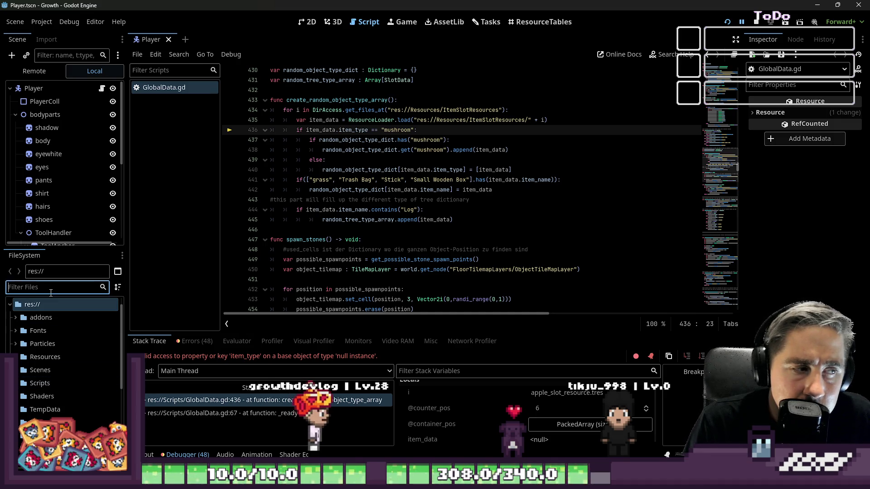
pyautogui.write('apple')
pyautogui.click(68, 369)
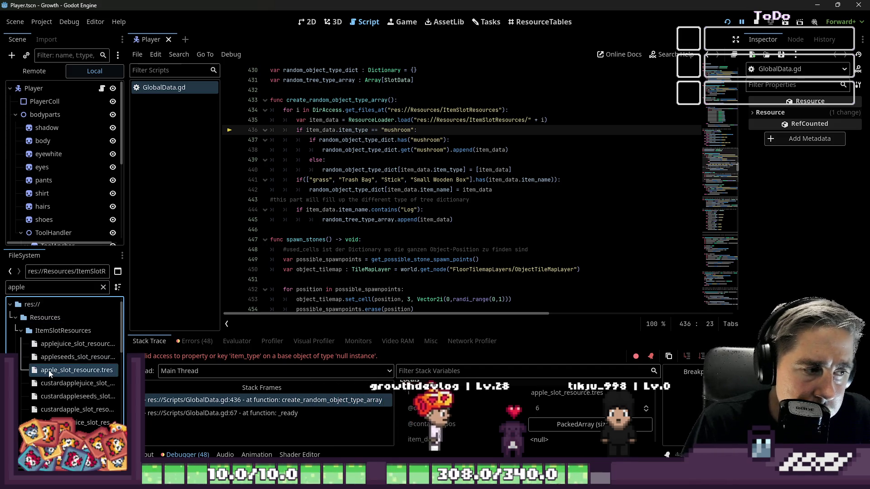
pyautogui.click(59, 384)
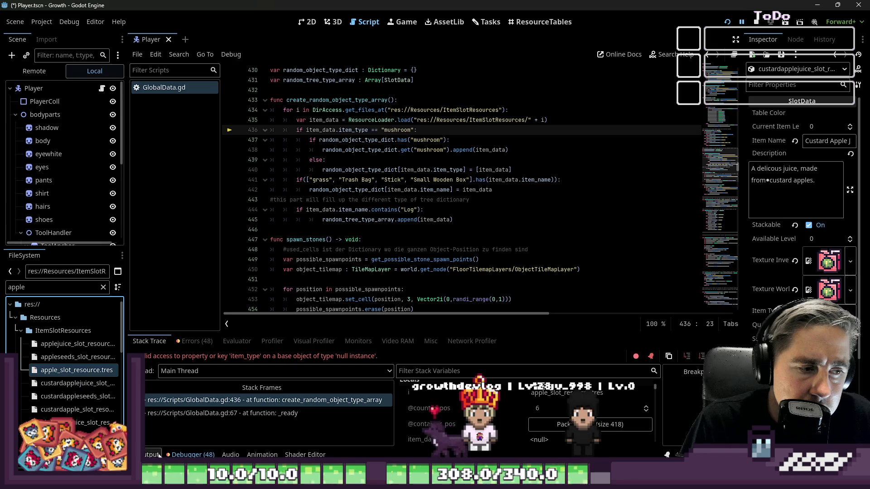
pyautogui.press('F5')
pyautogui.click(195, 340)
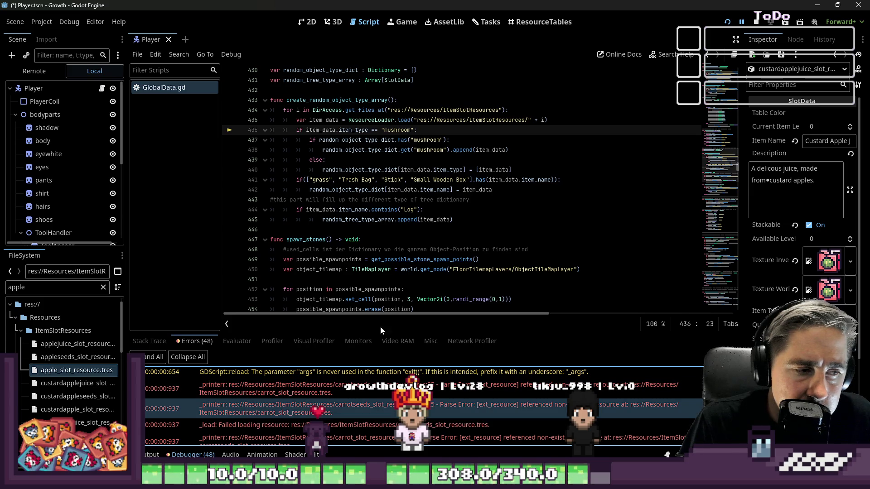
pyautogui.click(232, 388)
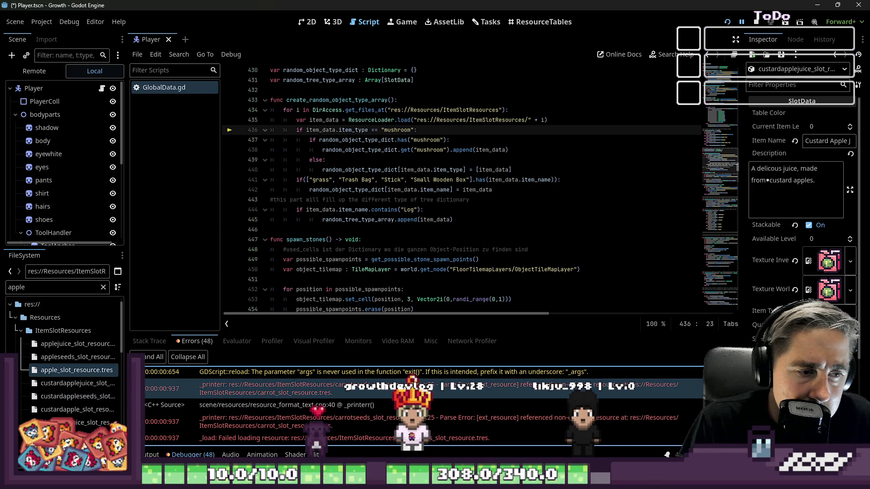
pyautogui.click(252, 389)
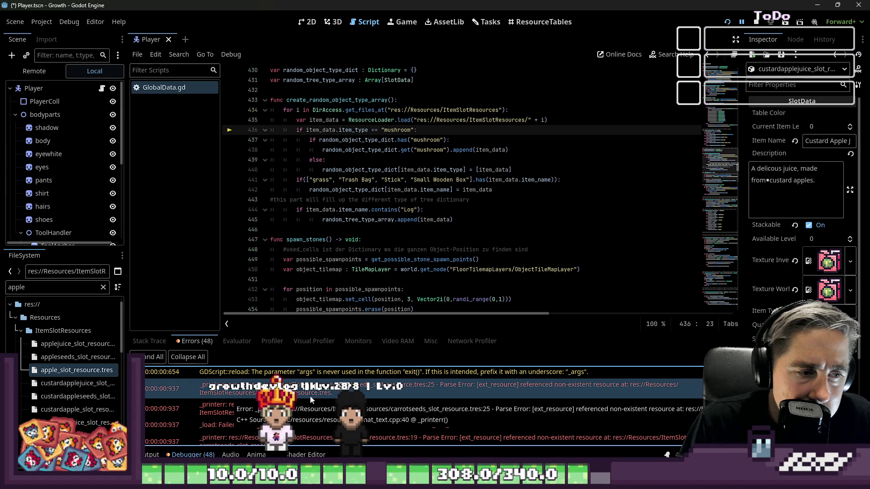
pyautogui.scroll(-1, 319, 398)
pyautogui.scroll(-3, 319, 397)
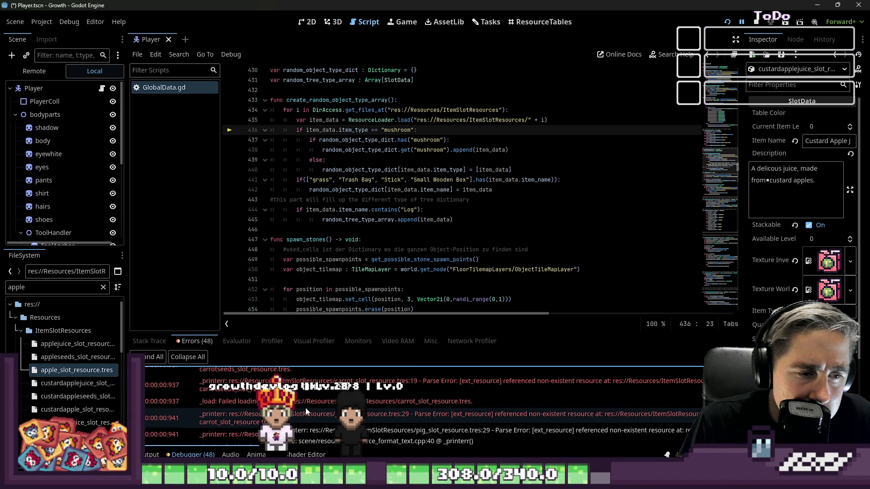
pyautogui.click(326, 389)
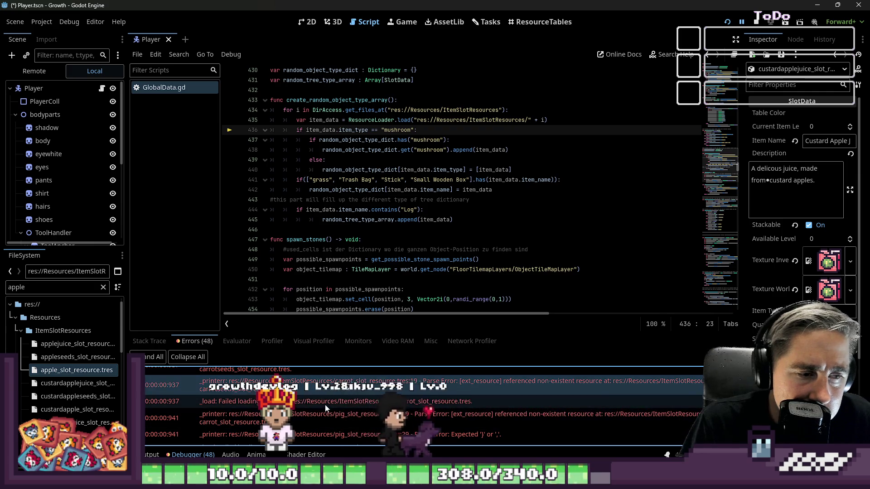
pyautogui.click(325, 405)
pyautogui.scroll(-1, 328, 429)
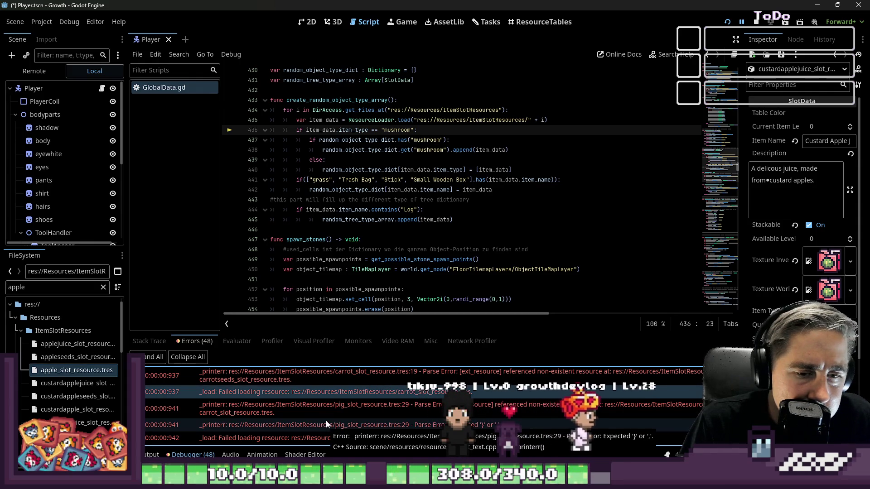
pyautogui.click(400, 163)
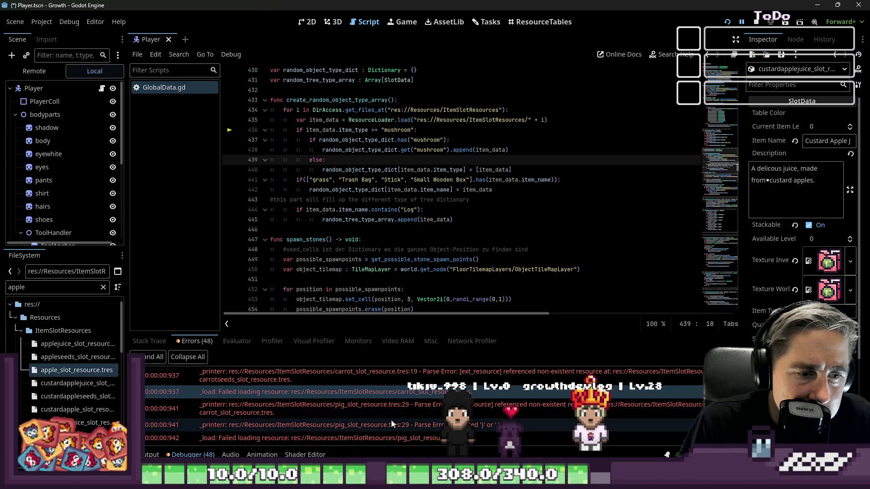
pyautogui.scroll(-3, 369, 401)
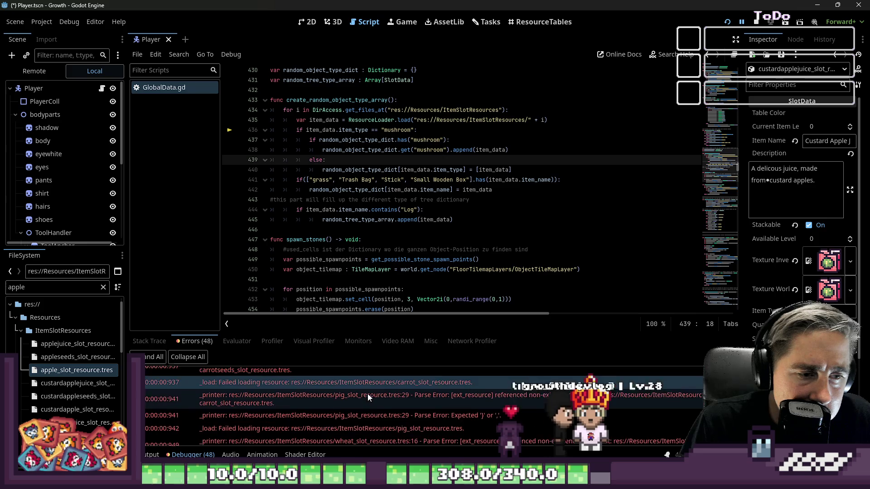
pyautogui.scroll(3, 368, 394)
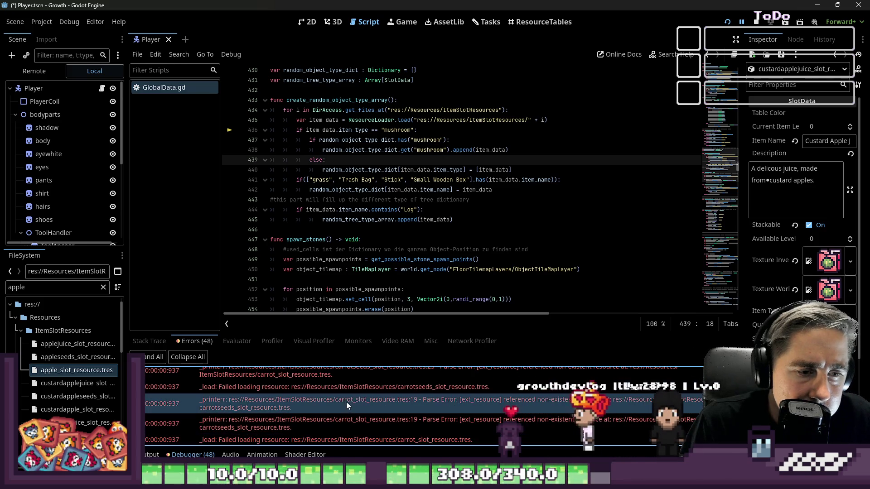
pyautogui.scroll(2, 466, 400)
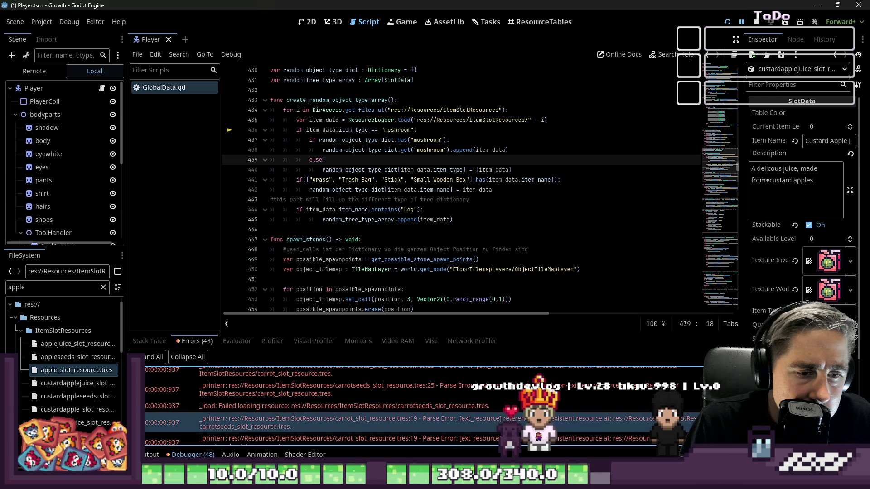
pyautogui.click(409, 406)
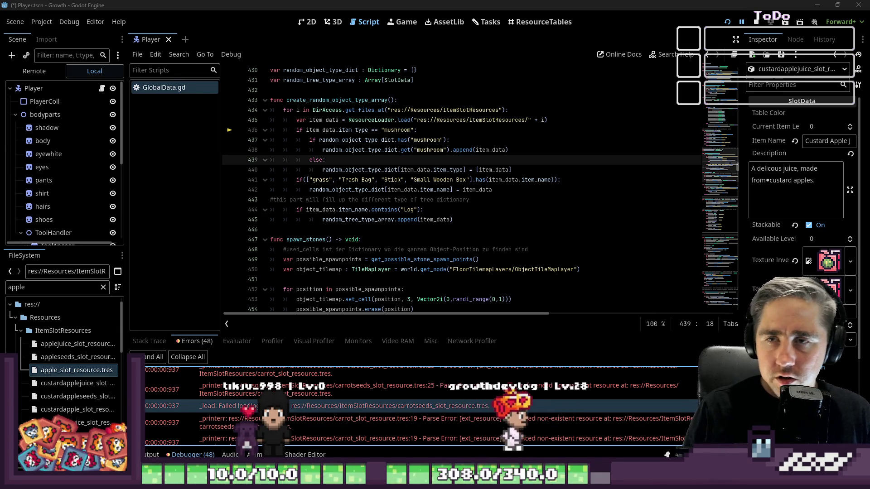
pyautogui.doubleClick(408, 299)
pyautogui.write('3')
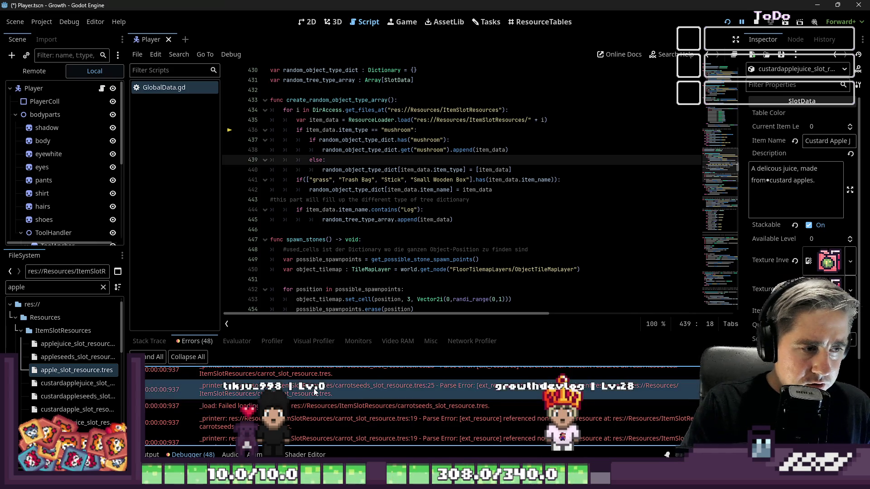
pyautogui.scroll(-1, 299, 402)
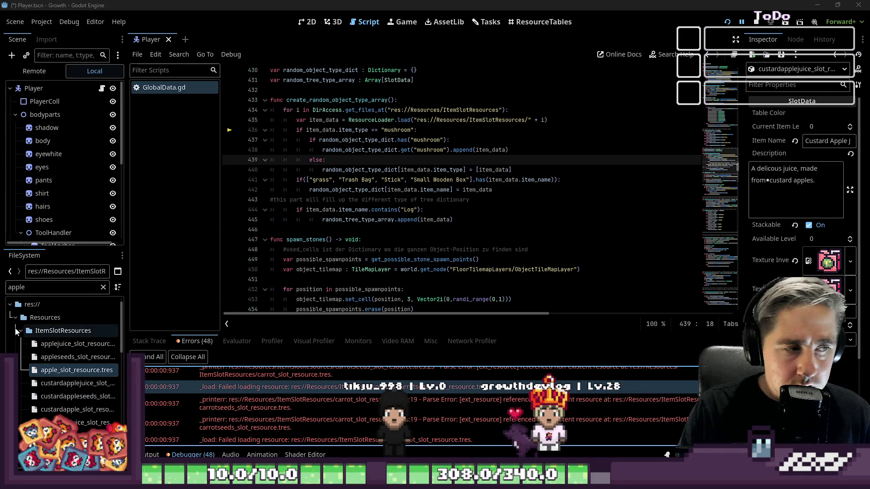
# - Filter FileSystem to 'carrot', inspect carrotjuice_slot_resource.tres, and widen the dock
pyautogui.doubleClick(25, 288)
pyautogui.write('carrot')
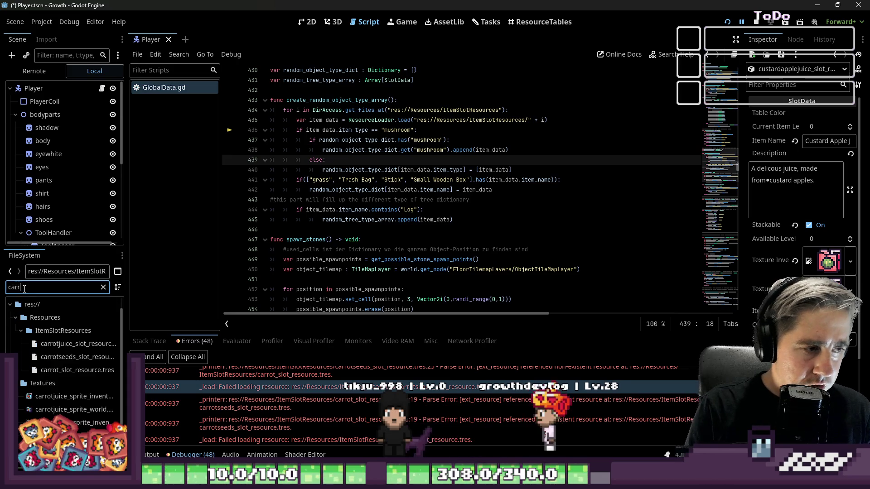
pyautogui.click(100, 358)
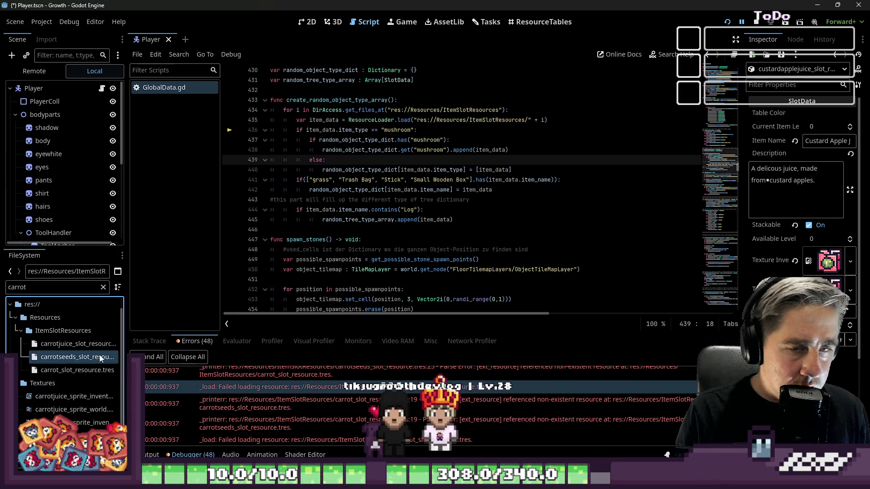
pyautogui.doubleClick(75, 344)
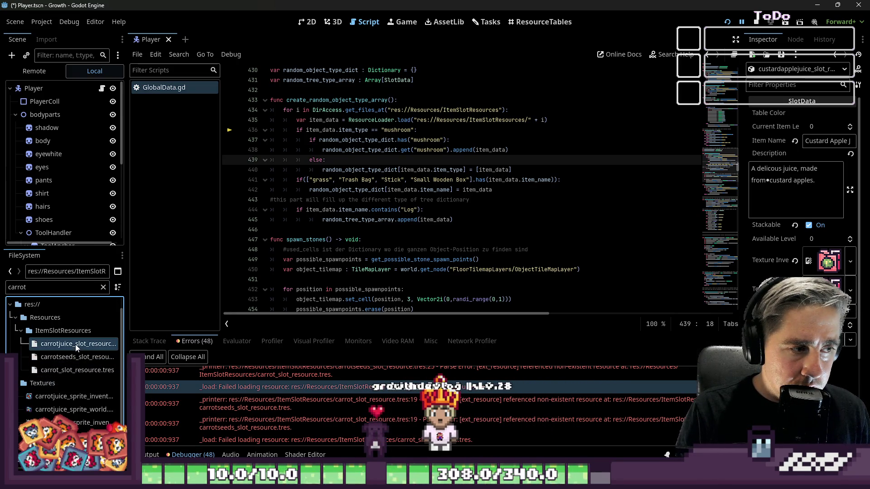
pyautogui.click(71, 359)
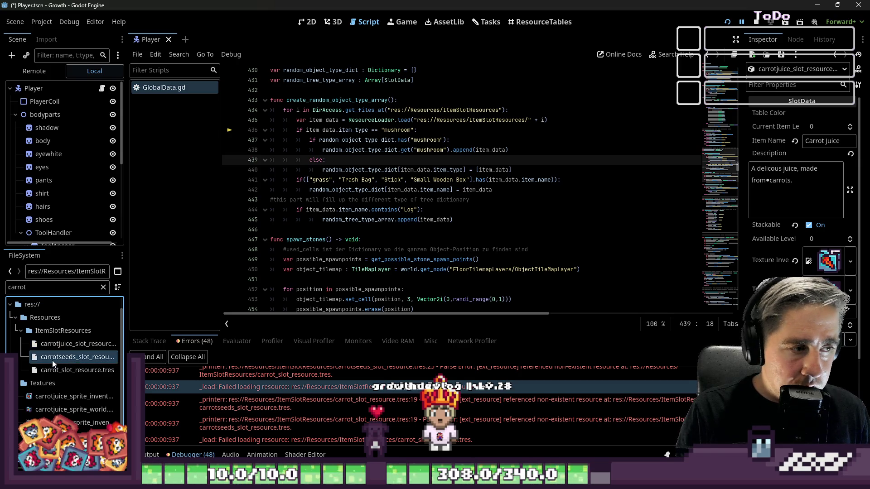
pyautogui.press('Down')
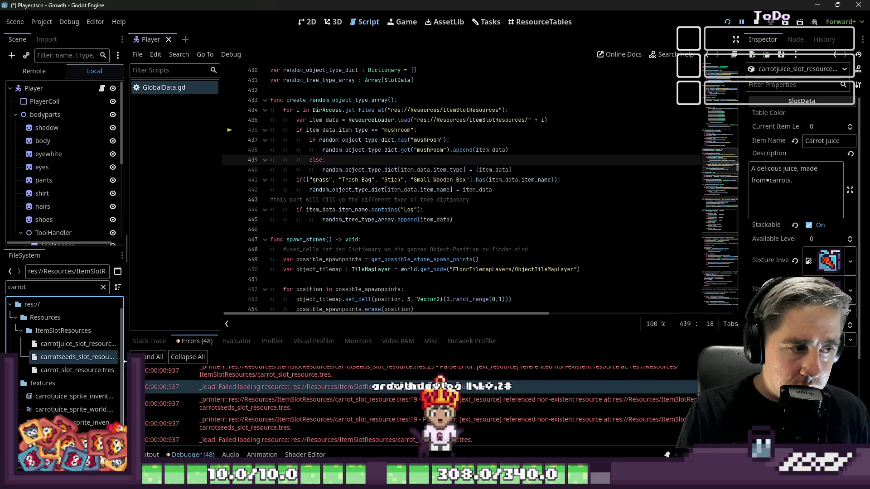
pyautogui.moveTo(124, 362); pyautogui.dragTo(192, 360)
pyautogui.rightClick(75, 362)
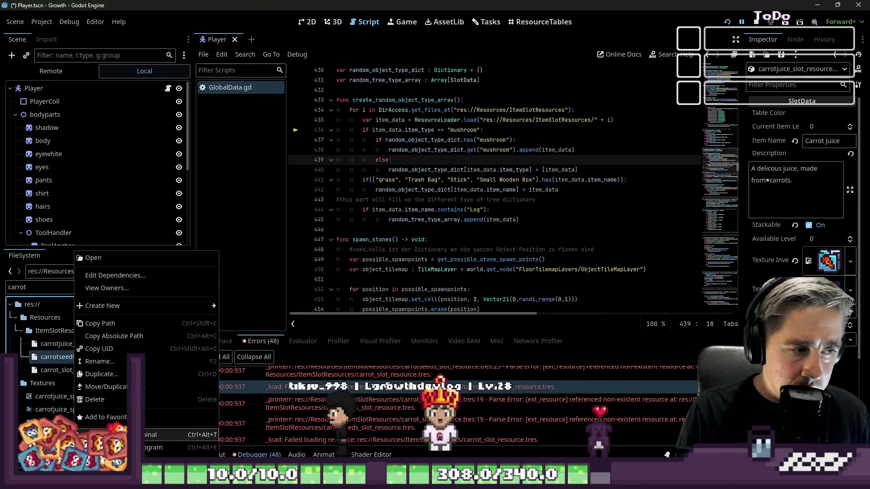
pyautogui.click(115, 434)
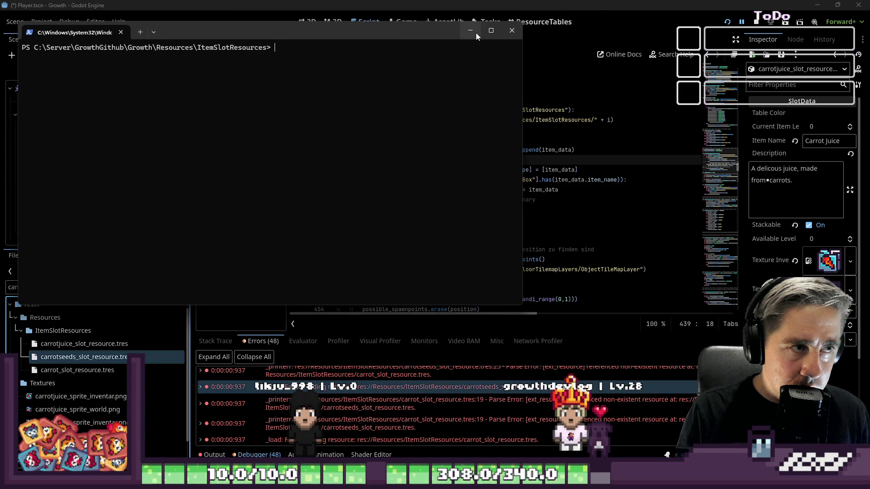
pyautogui.click(492, 30)
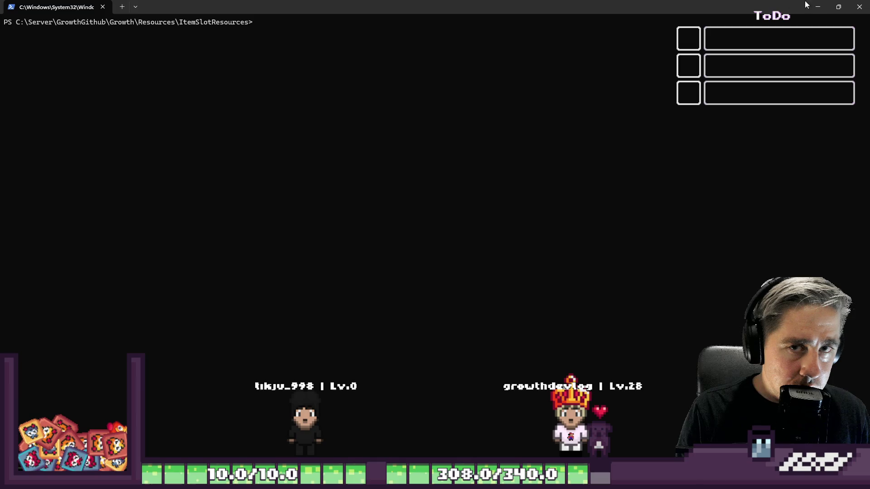
pyautogui.click(856, 15)
pyautogui.rightClick(125, 360)
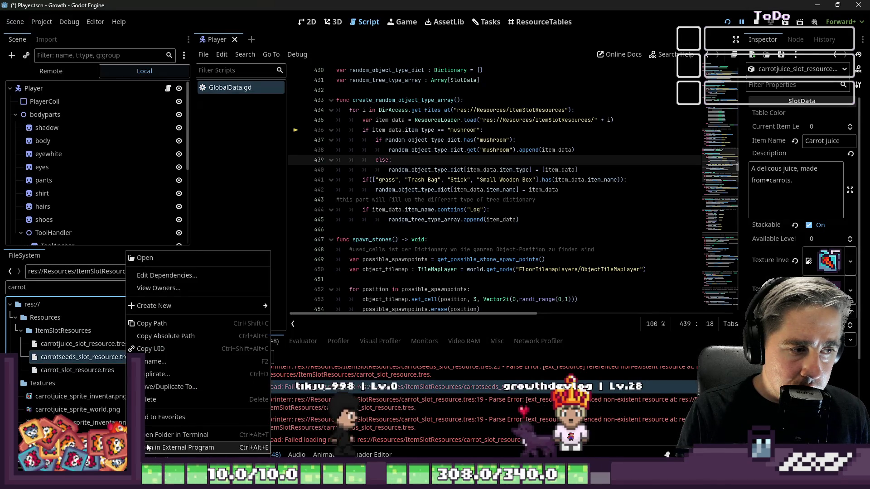
pyautogui.click(146, 447)
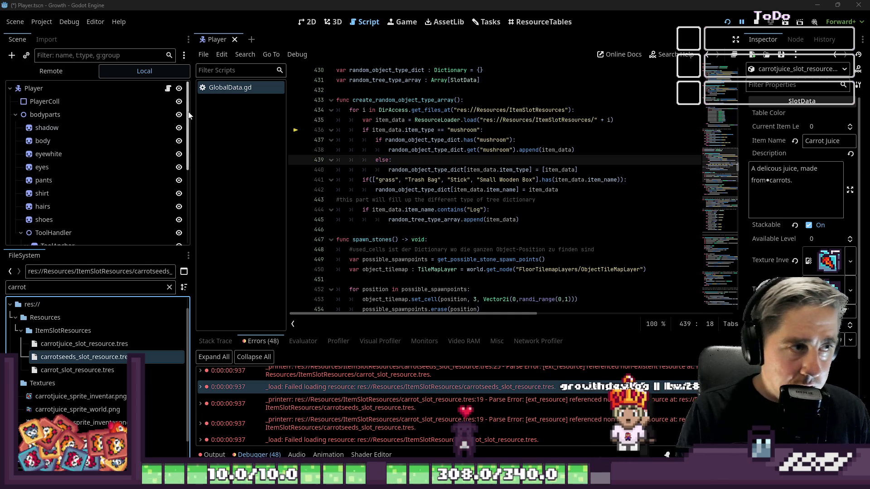
pyautogui.write('func')
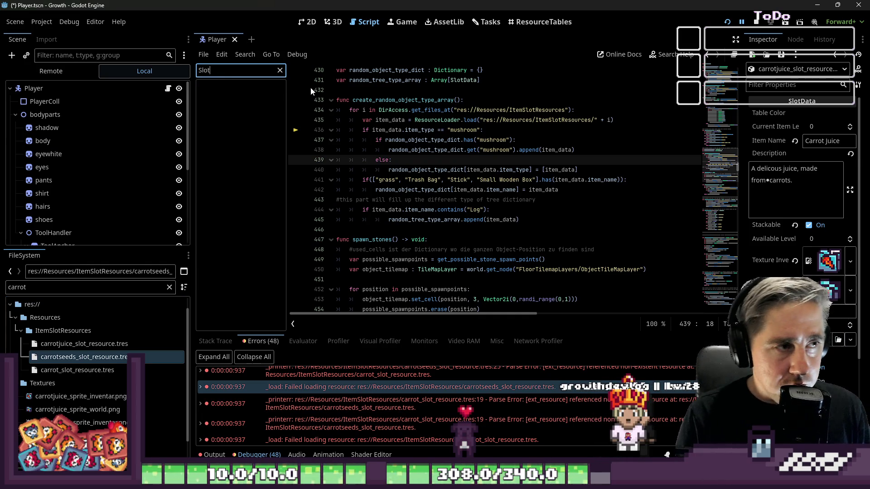
# - Filter for 'SlotData' and open SlotData.gd to review its exported properties
pyautogui.press('BackSpace')
pyautogui.press('BackSpace')
pyautogui.press('BackSpace')
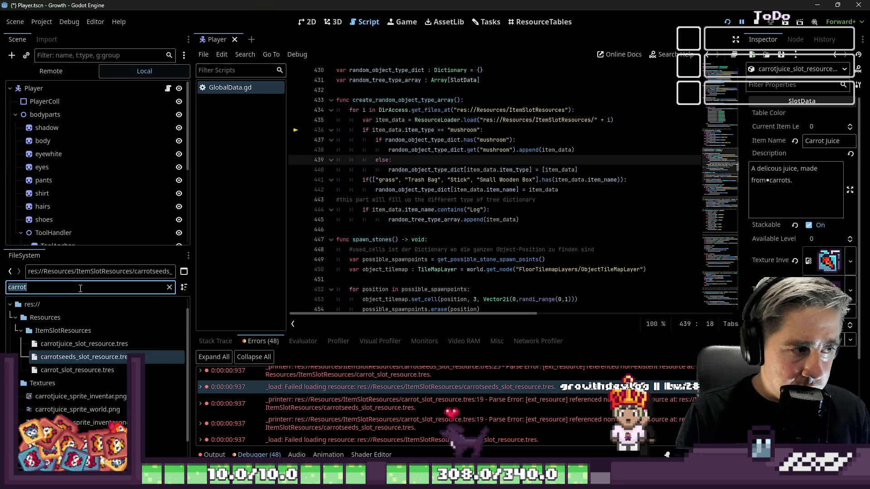
pyautogui.write('SlotData')
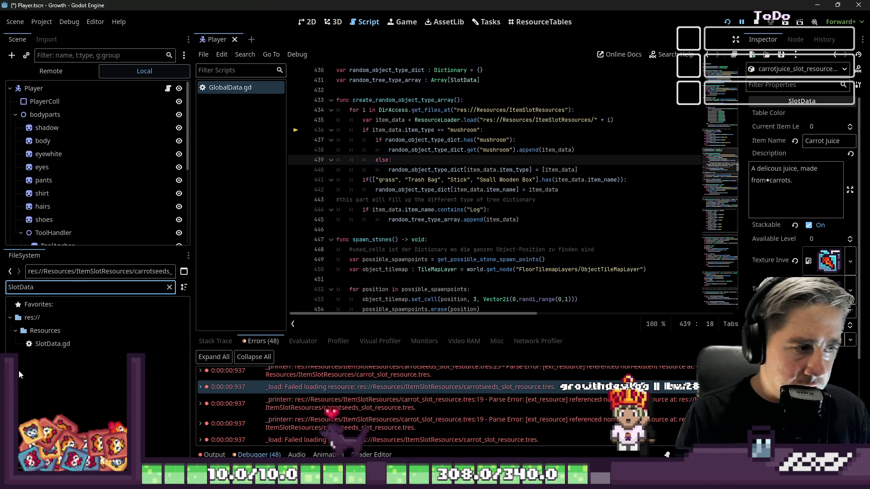
pyautogui.doubleClick(55, 346)
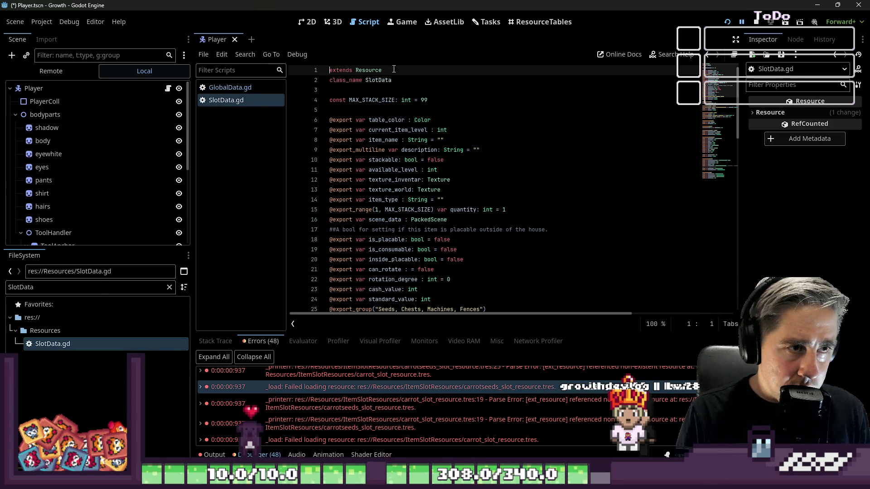
pyautogui.click(394, 80)
pyautogui.scroll(-1, 442, 116)
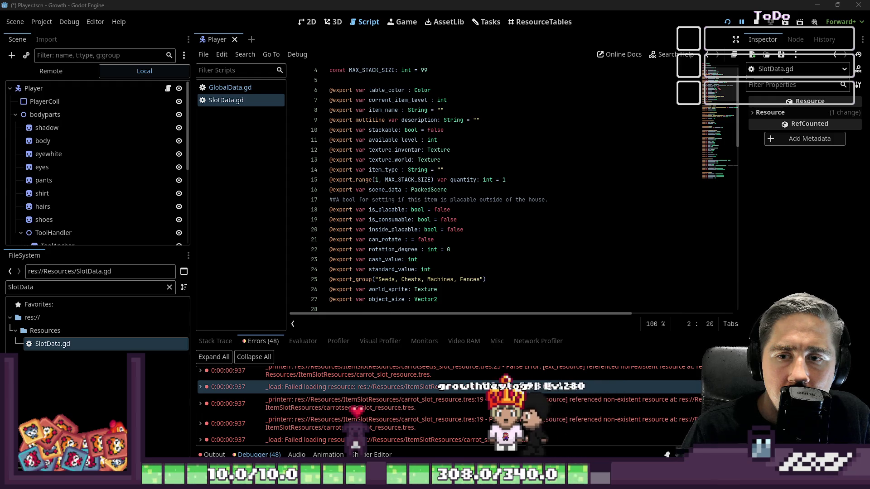
# - Filter FileSystem to 'carrot' again and switch between the carrot and carrotjuice slot resources in the Inspector
pyautogui.doubleClick(89, 291)
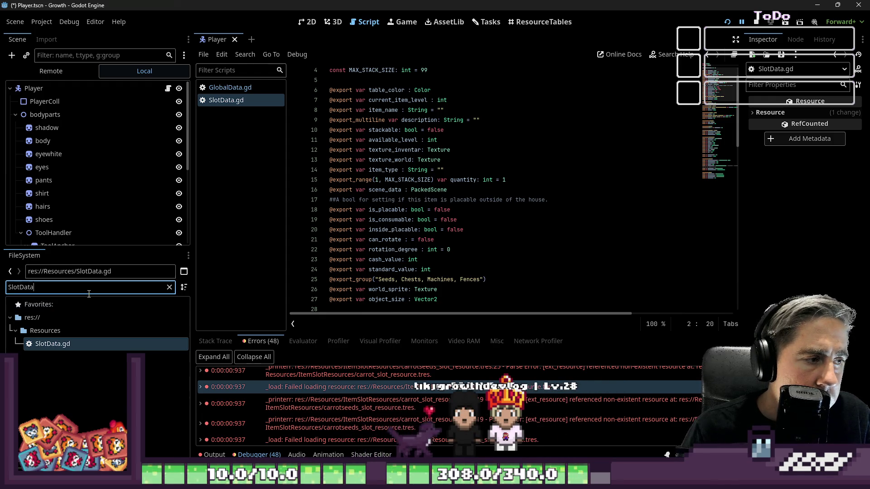
pyautogui.write('car')
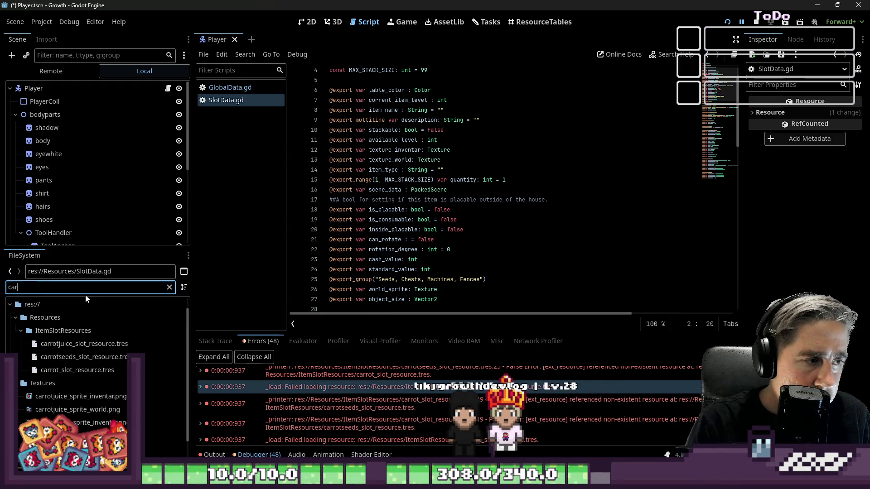
pyautogui.write('rot')
pyautogui.click(102, 369)
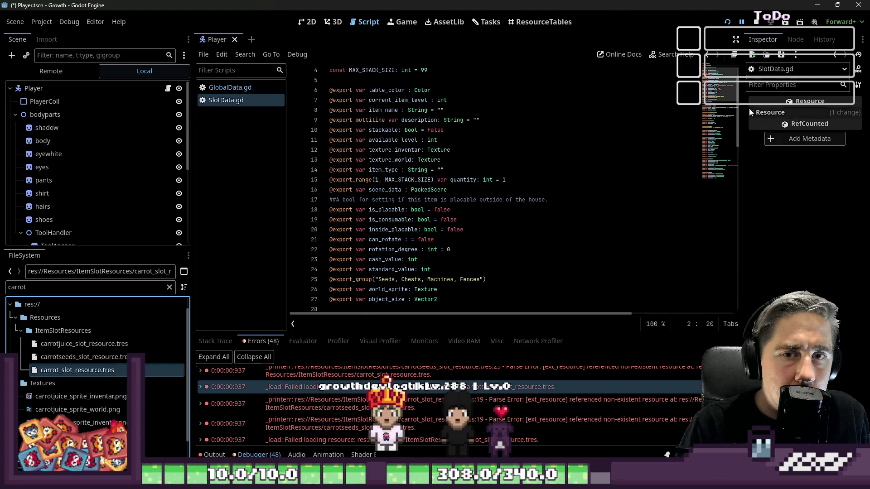
pyautogui.click(69, 345)
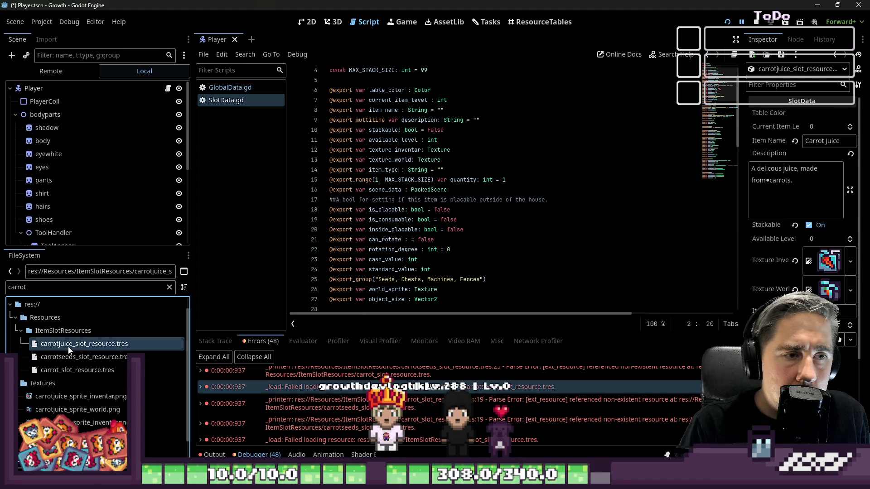
pyautogui.click(53, 371)
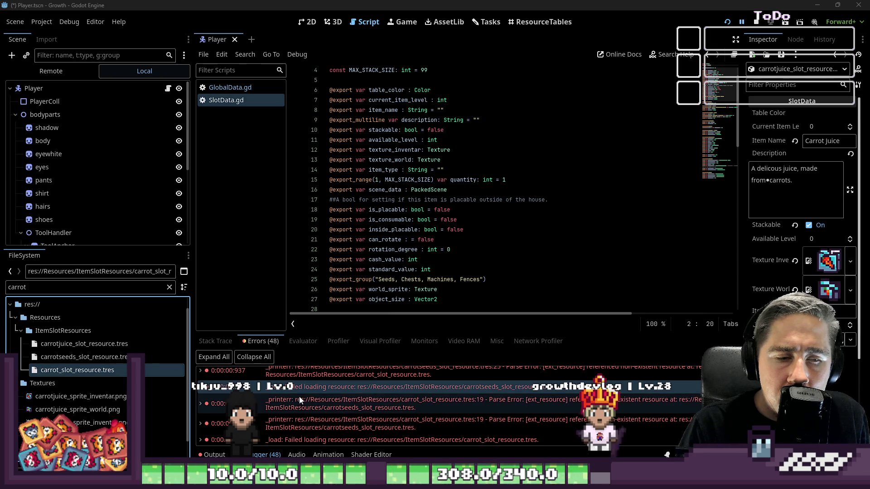
pyautogui.rightClick(82, 372)
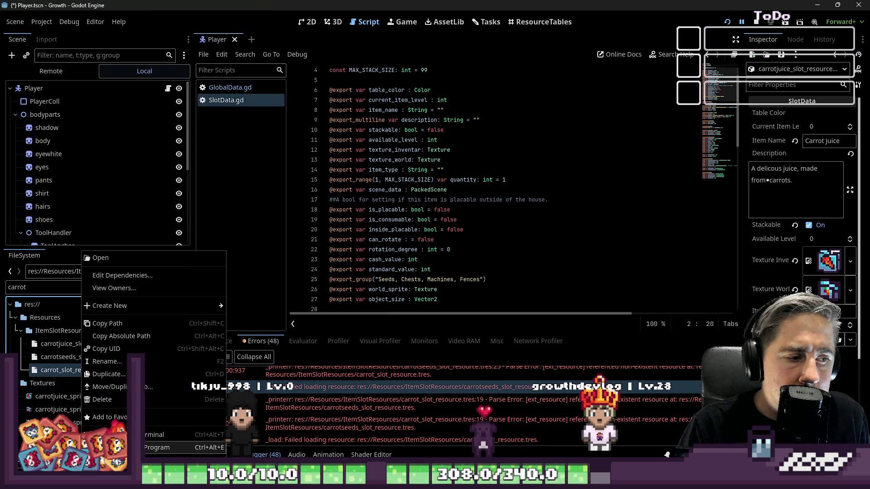
pyautogui.press('Escape')
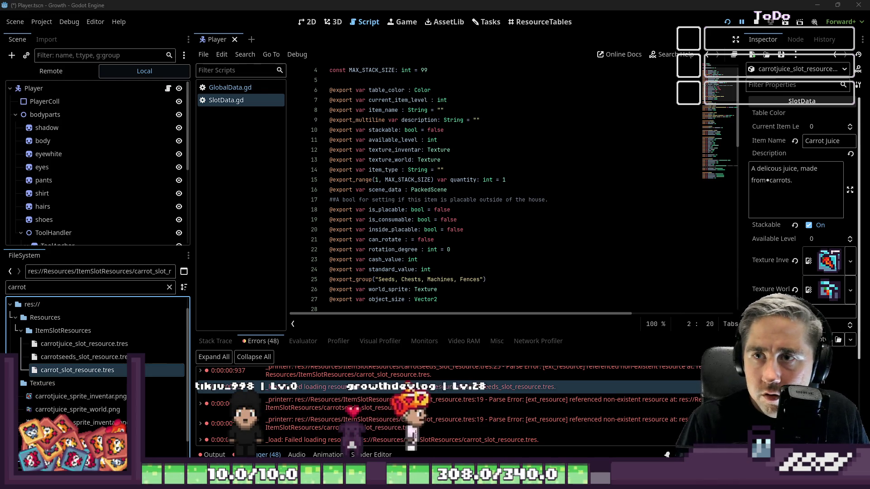
# - Switch the main workspace to the ResourceTables editor
pyautogui.click(526, 24)
# - Browse the carrot, carrotjuice and carrotseeds .tres files so the Inspector shows Carrot Juice's properties
pyautogui.click(70, 347)
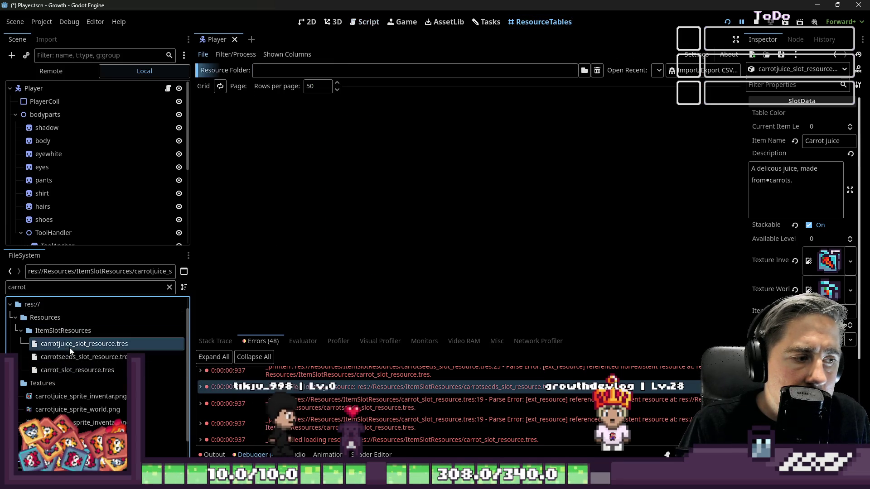
pyautogui.click(59, 373)
pyautogui.click(41, 143)
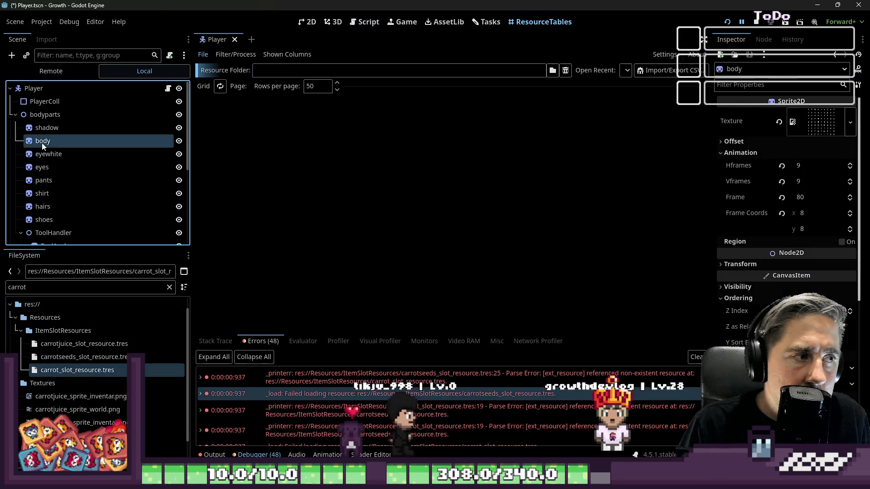
pyautogui.click(77, 373)
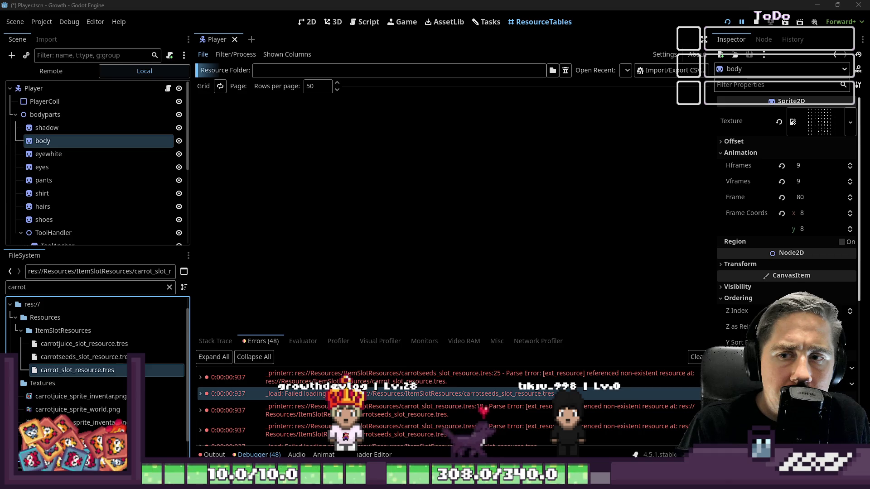
pyautogui.click(50, 360)
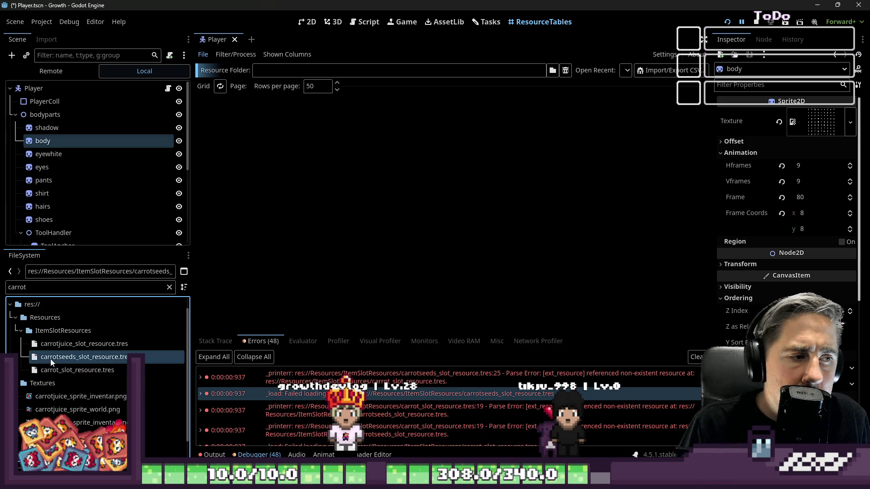
pyautogui.click(50, 345)
pyautogui.click(50, 358)
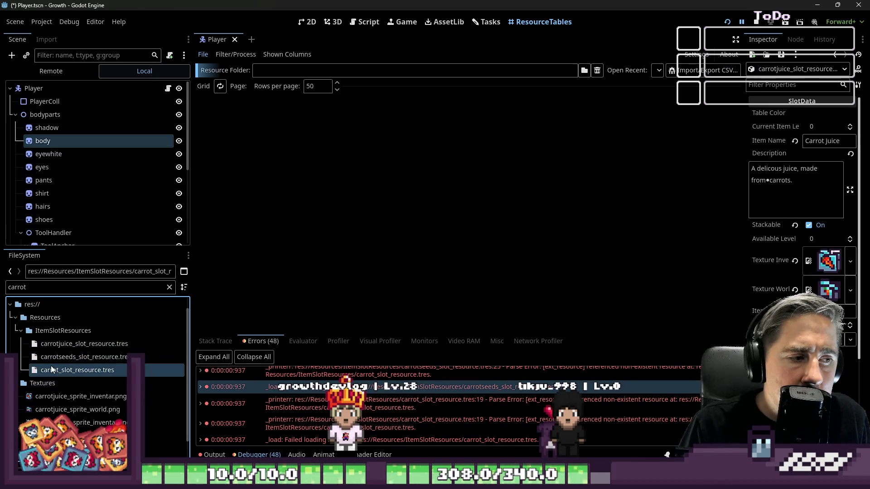
pyautogui.click(51, 357)
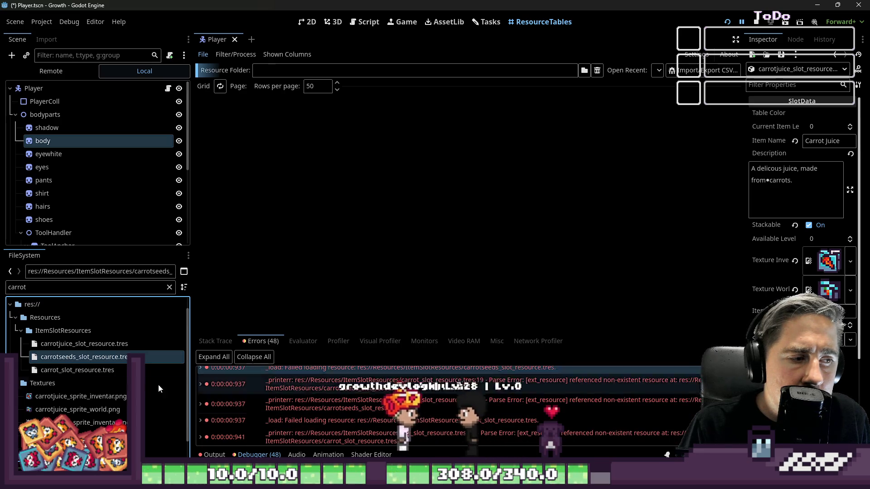
pyautogui.rightClick(105, 359)
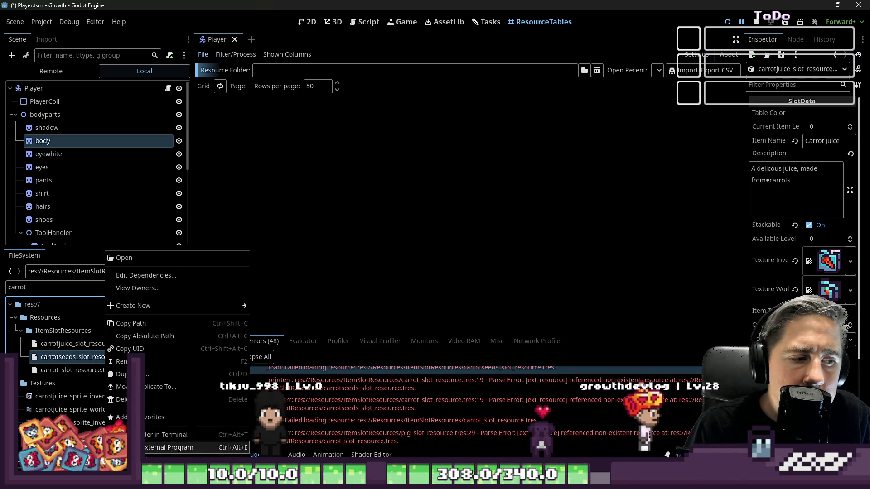
pyautogui.press('Escape')
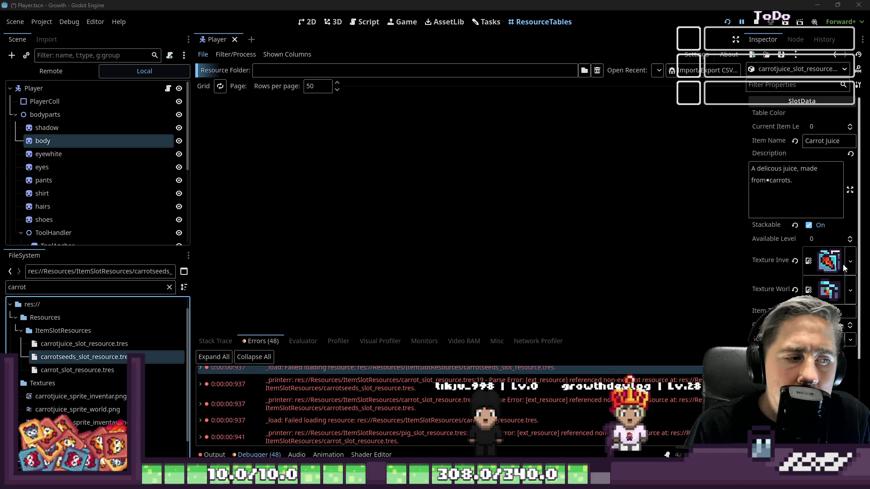
pyautogui.click(86, 369)
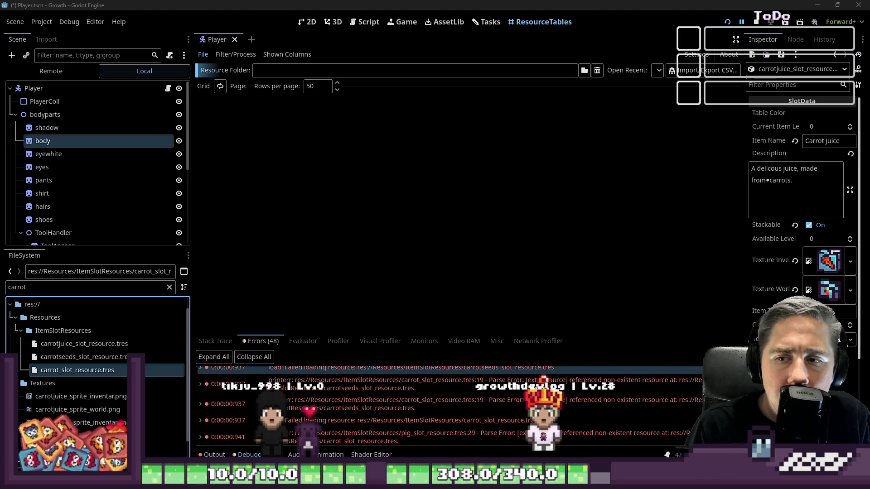
pyautogui.click(74, 356)
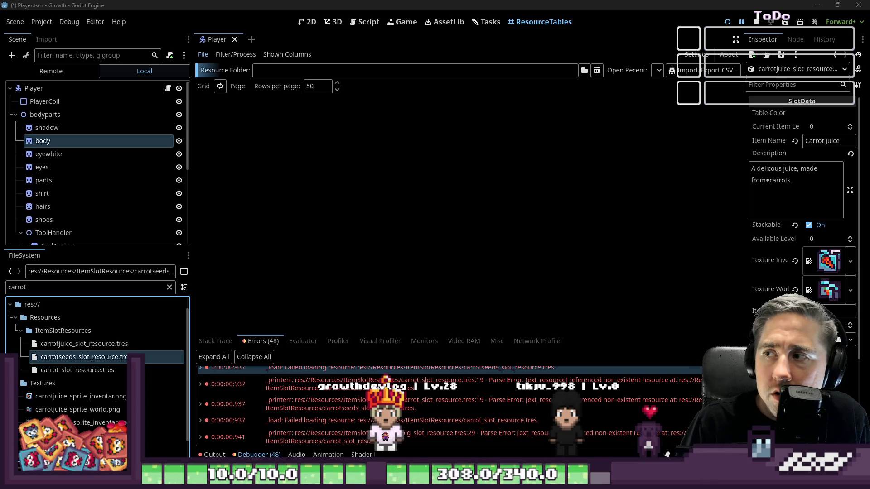
# - Filter files by 'carr', inspect Carrot Seeds, and open carrot_slot_resource.tres in an external program
pyautogui.doubleClick(58, 287)
pyautogui.press('BackSpace')
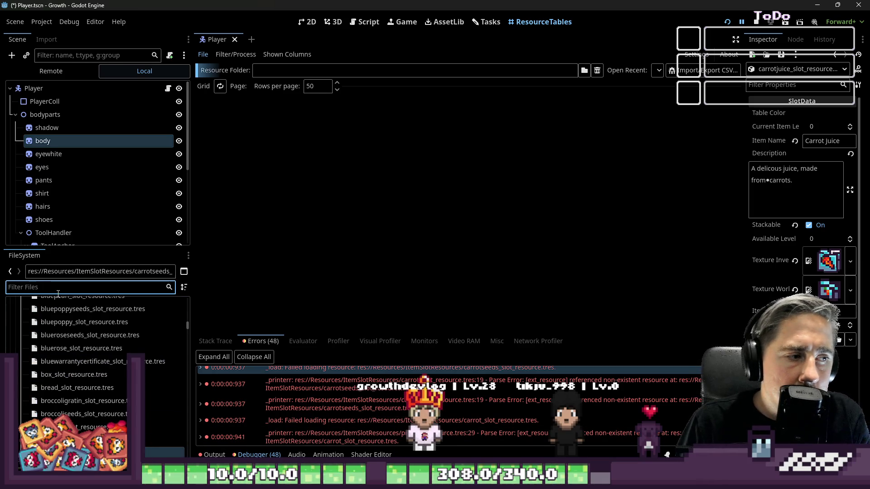
pyautogui.write('carr')
pyautogui.click(75, 335)
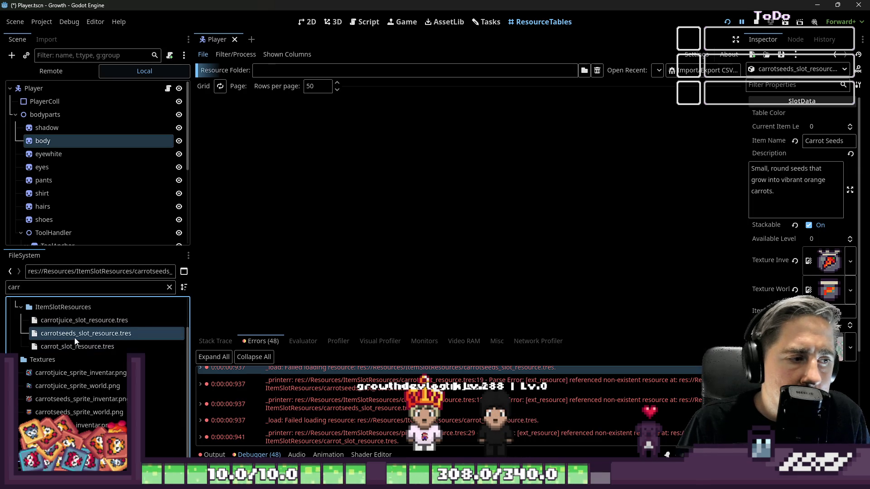
pyautogui.click(73, 347)
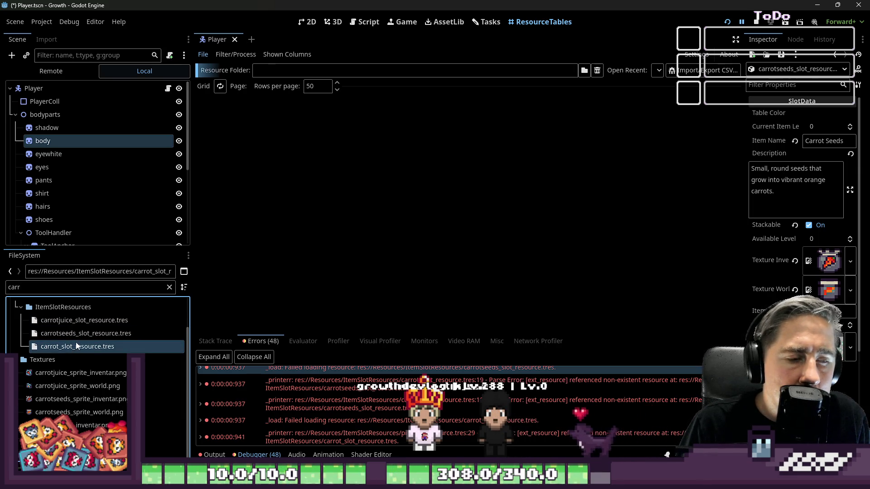
pyautogui.rightClick(124, 347)
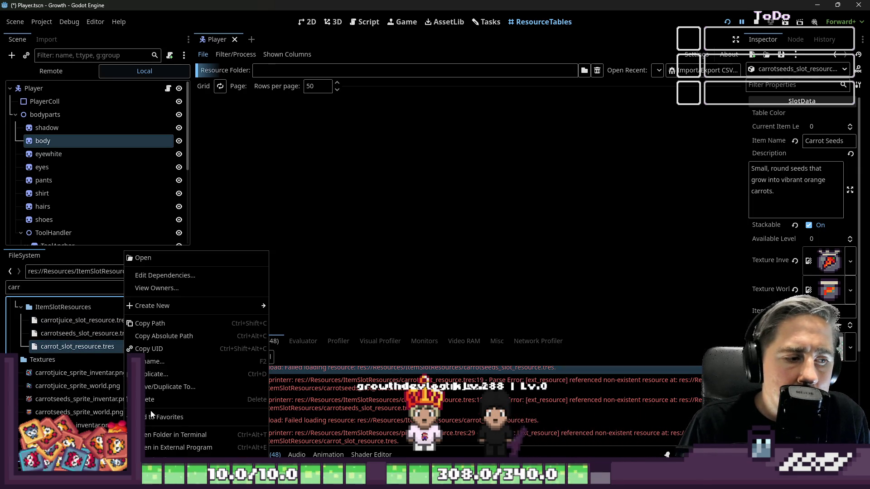
pyautogui.click(156, 450)
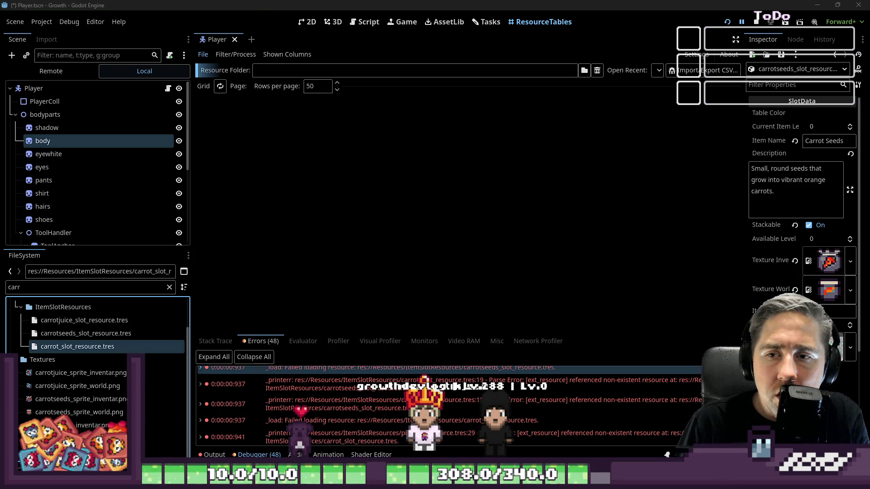
# - Inspect carrot_slot_resource.tres, collapsing Fruit & Seeds and revealing its Processing settings
pyautogui.click(54, 348)
pyautogui.scroll(-3, 803, 204)
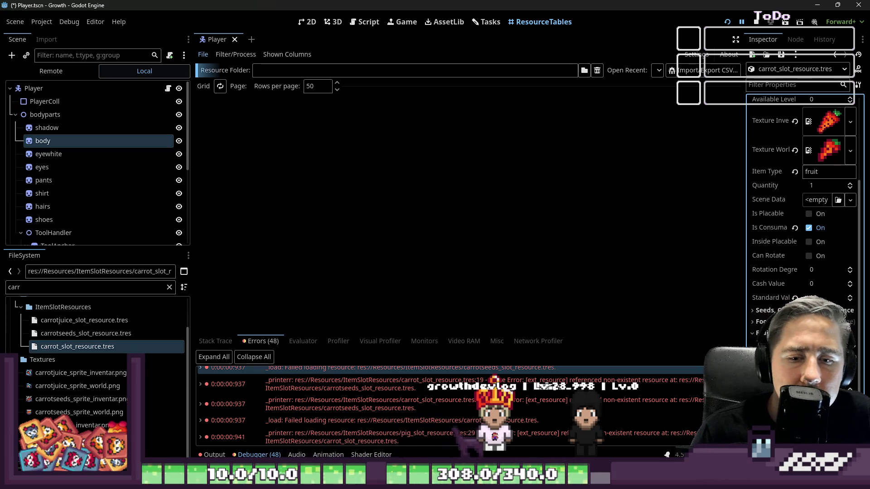
pyautogui.scroll(-2, 802, 204)
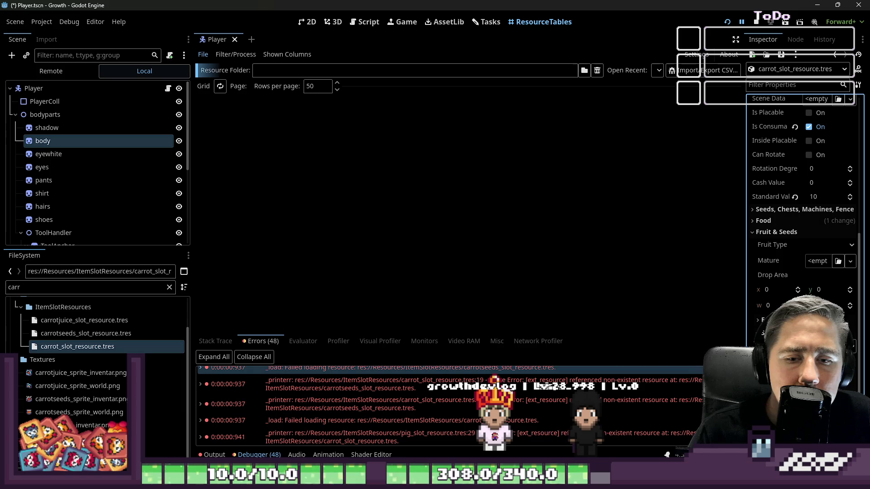
pyautogui.moveTo(742, 334); pyautogui.dragTo(602, 320)
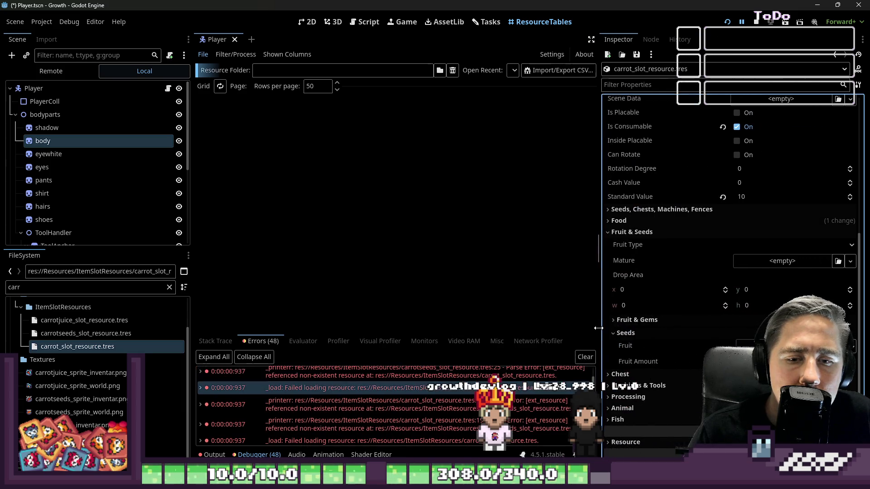
pyautogui.scroll(3, 743, 291)
pyautogui.scroll(-3, 680, 283)
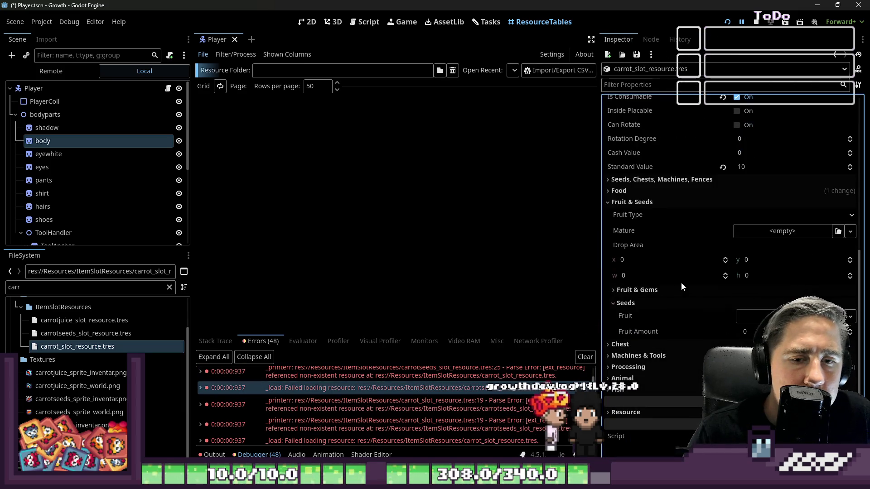
pyautogui.click(680, 346)
pyautogui.scroll(-1, 677, 299)
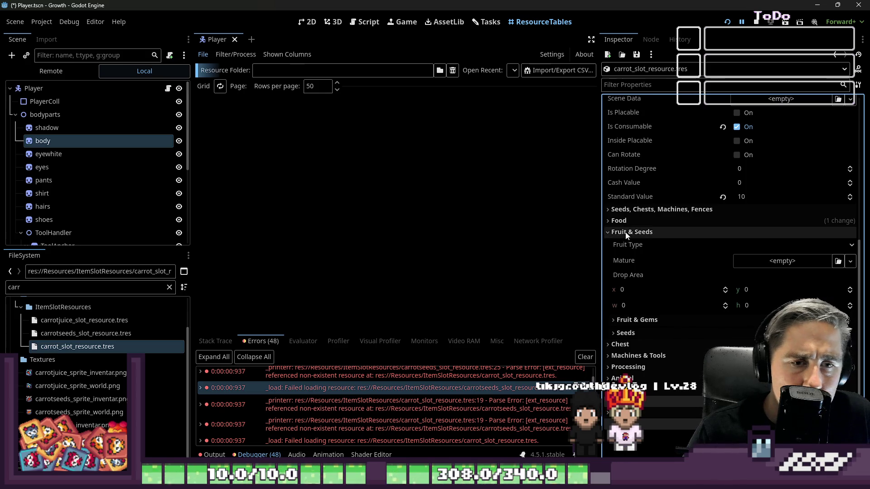
pyautogui.click(673, 231)
pyautogui.click(657, 369)
pyautogui.scroll(-1, 693, 326)
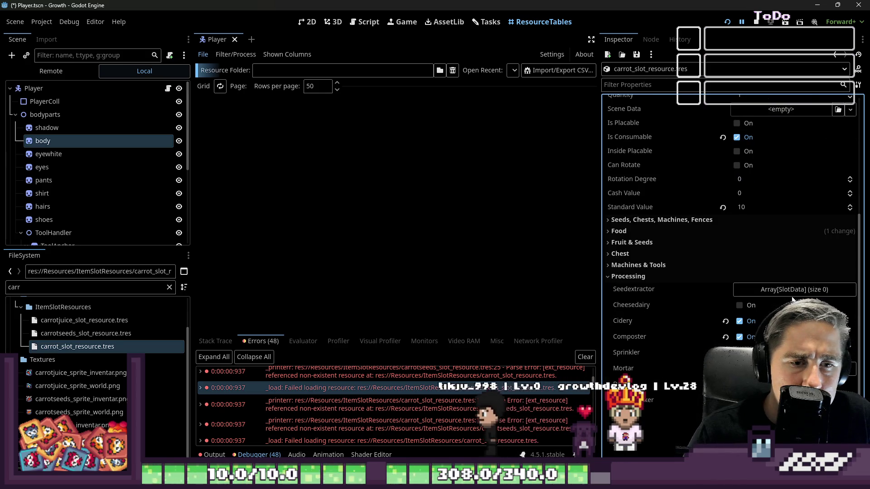
# - Add carrotseeds_slot_resource.tres to the Carrot's Seedextractor list, then view the Carrot Seeds resource
pyautogui.click(794, 288)
pyautogui.scroll(-1, 664, 322)
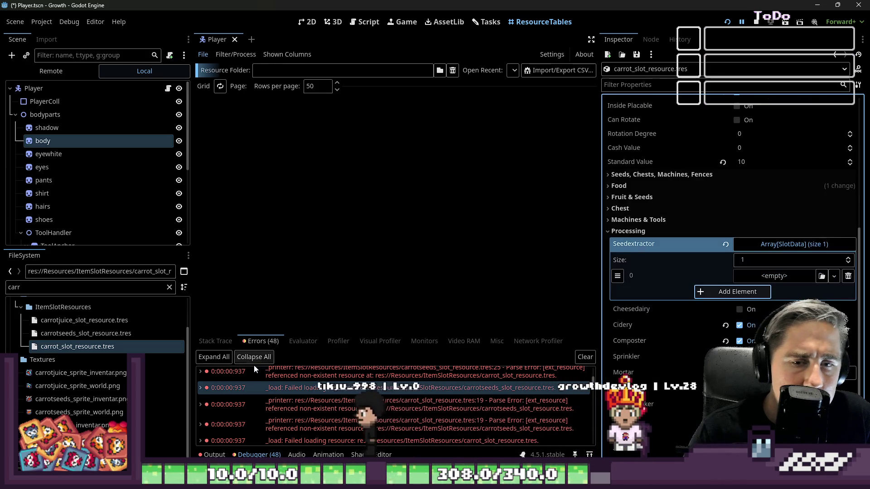
pyautogui.moveTo(68, 333)
pyautogui.mouseDown()
pyautogui.moveTo(59, 337)
pyautogui.moveTo(787, 282)
pyautogui.mouseUp()
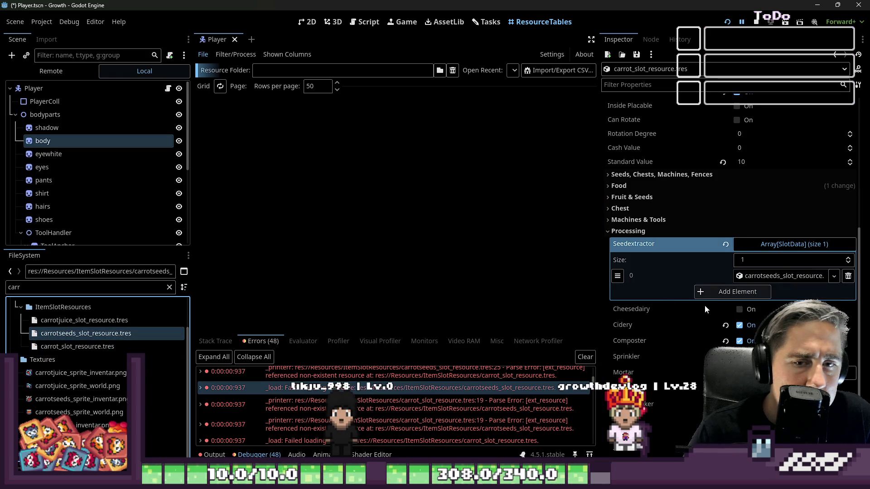
pyautogui.click(45, 348)
pyautogui.click(103, 334)
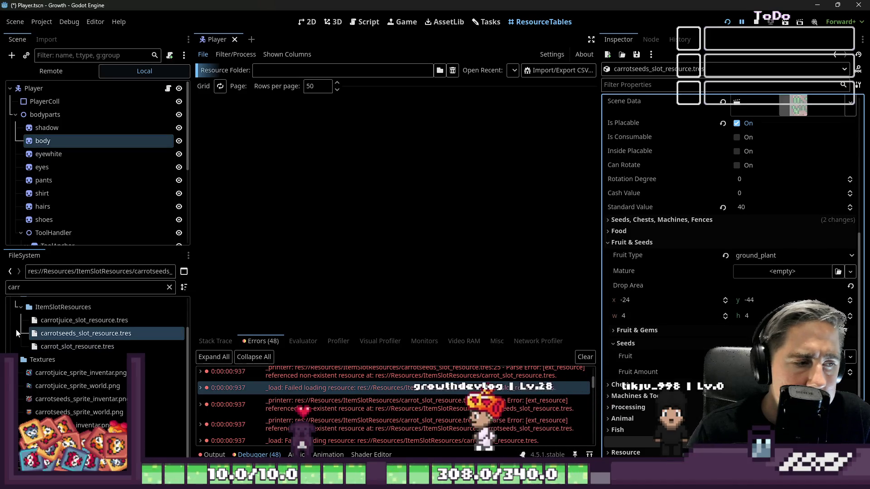
pyautogui.click(45, 347)
pyautogui.moveTo(46, 347); pyautogui.dragTo(782, 271)
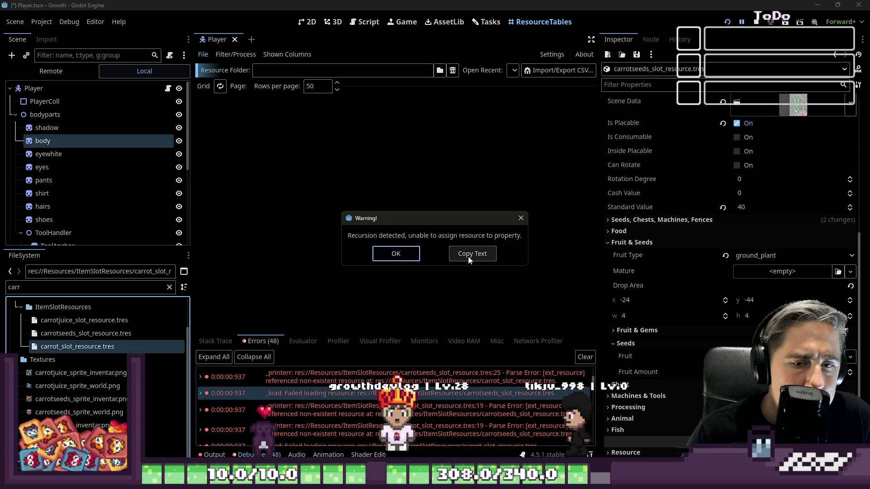
pyautogui.click(99, 347)
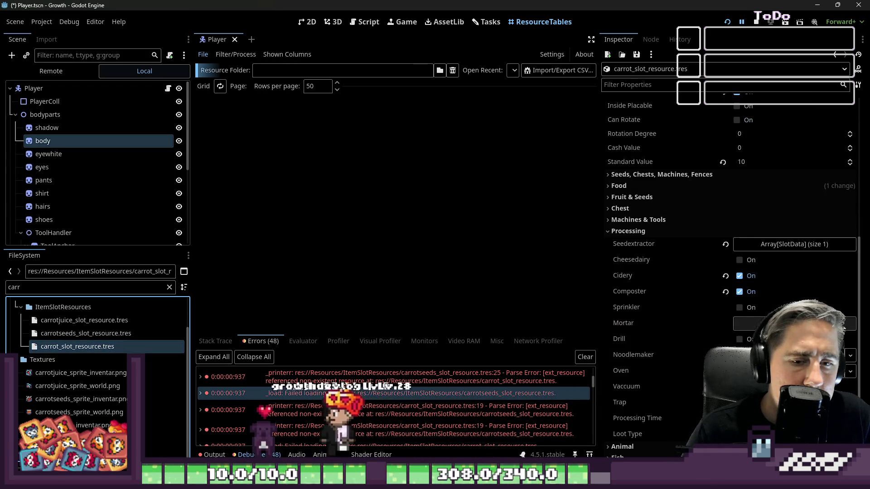
pyautogui.click(626, 412)
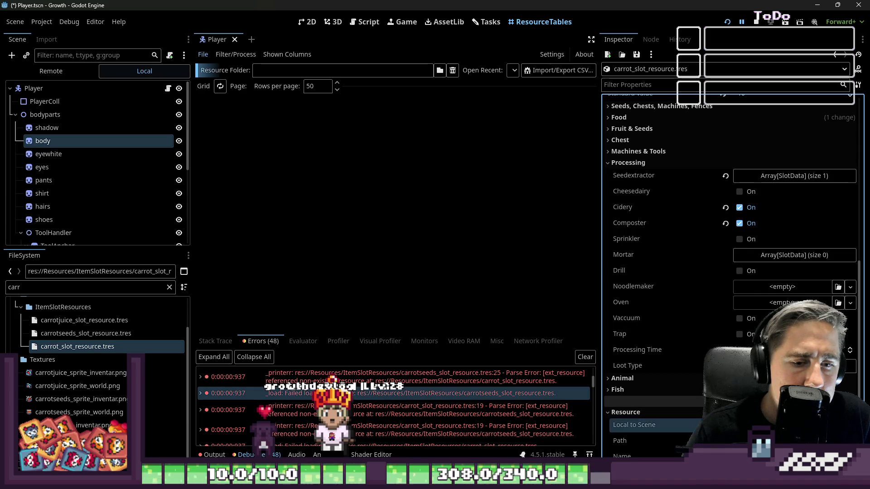
pyautogui.click(86, 333)
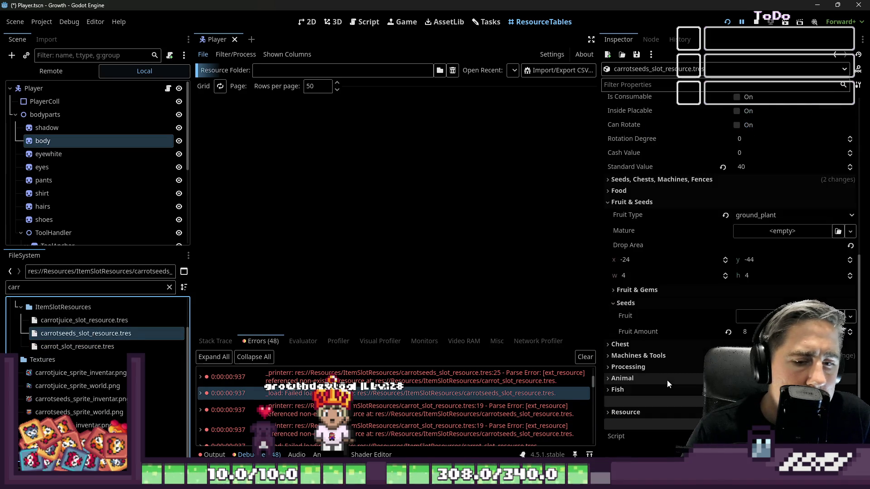
pyautogui.click(625, 412)
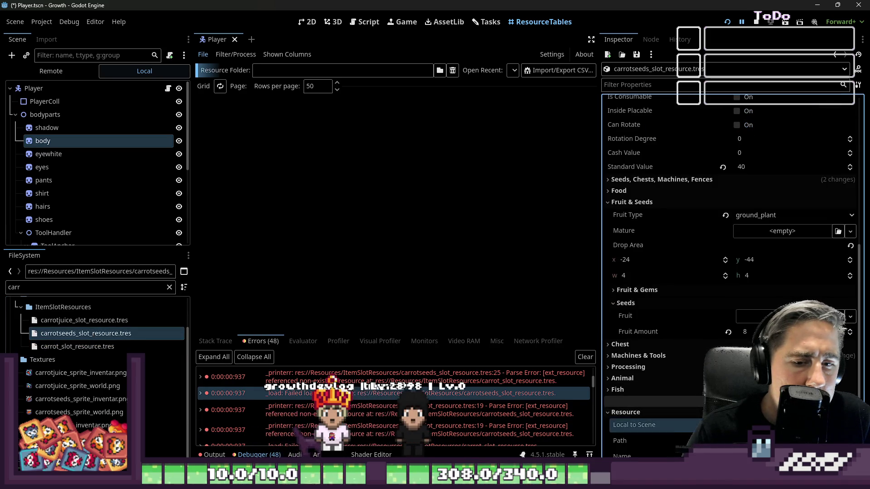
pyautogui.scroll(5, 708, 346)
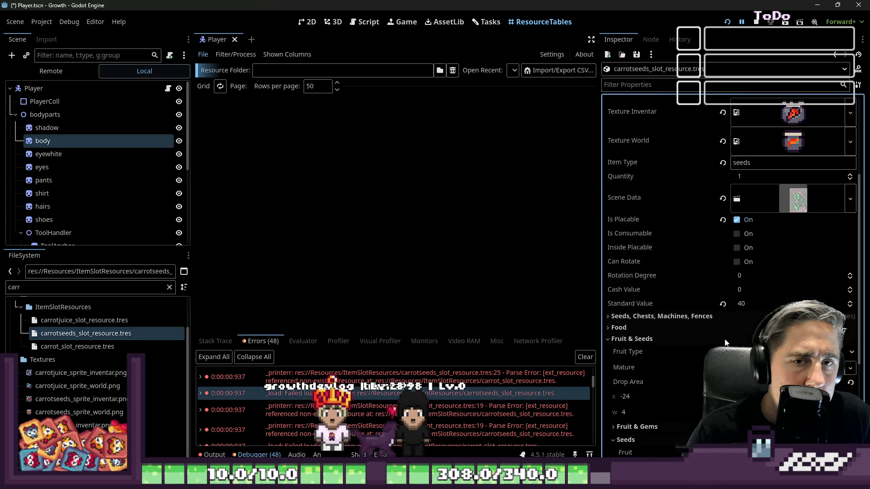
pyautogui.click(94, 346)
pyautogui.click(87, 333)
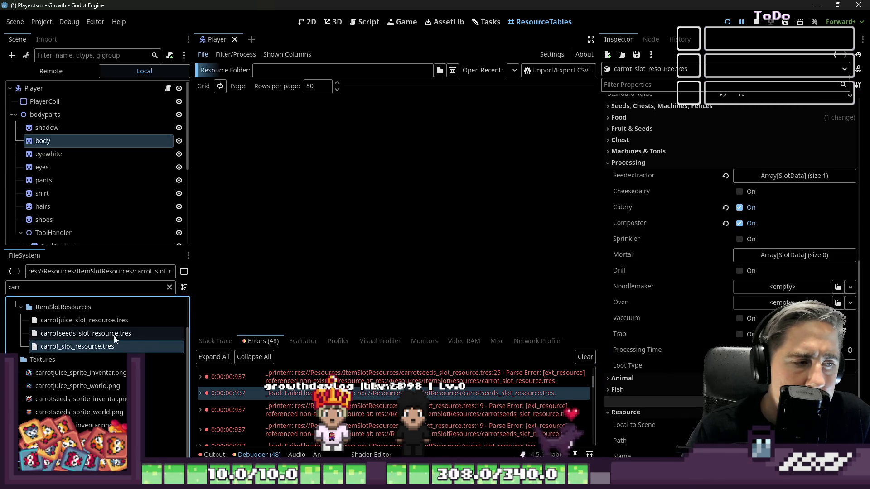
pyautogui.scroll(-1, 690, 314)
pyautogui.scroll(-1, 689, 313)
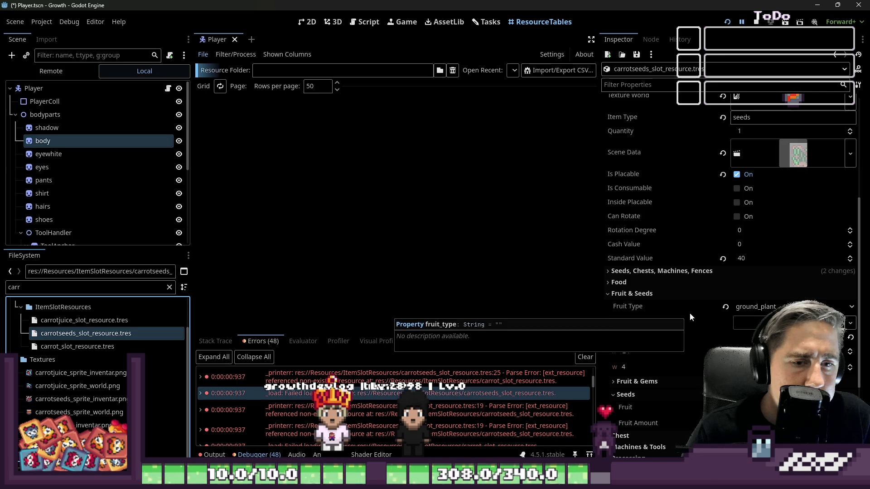
pyautogui.scroll(-3, 691, 314)
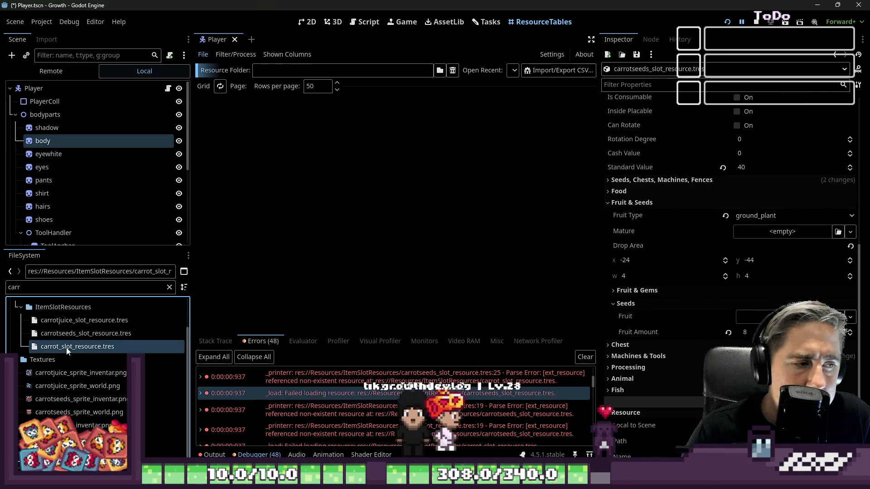
pyautogui.moveTo(102, 347); pyautogui.dragTo(789, 317)
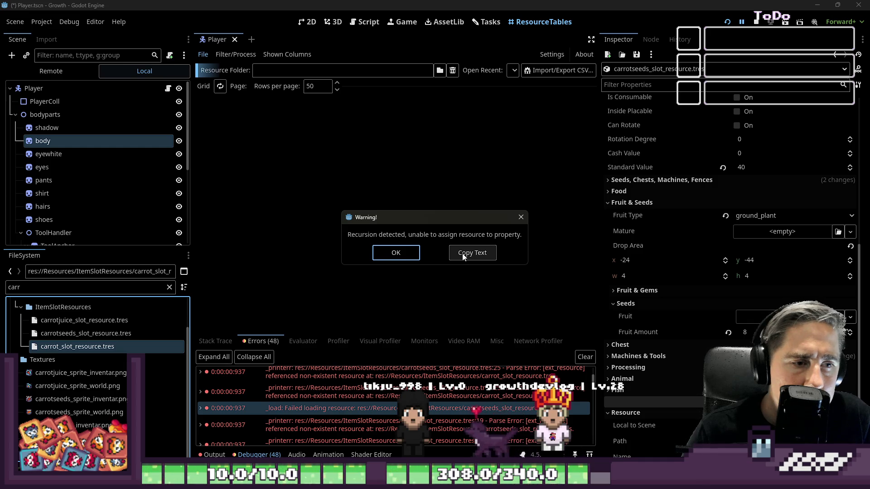
pyautogui.click(412, 253)
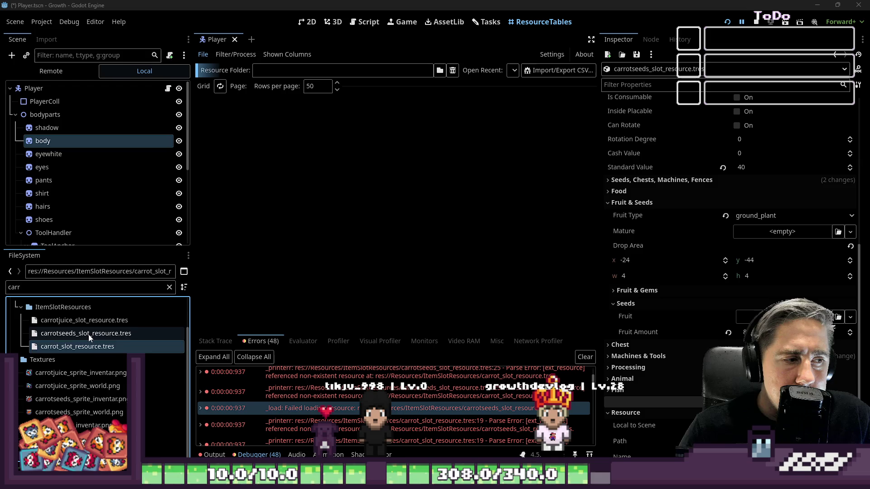
# - Reopen the Carrot resource's Processing section and expand Seedextractor to show its single Carrot Seeds entry
pyautogui.click(98, 344)
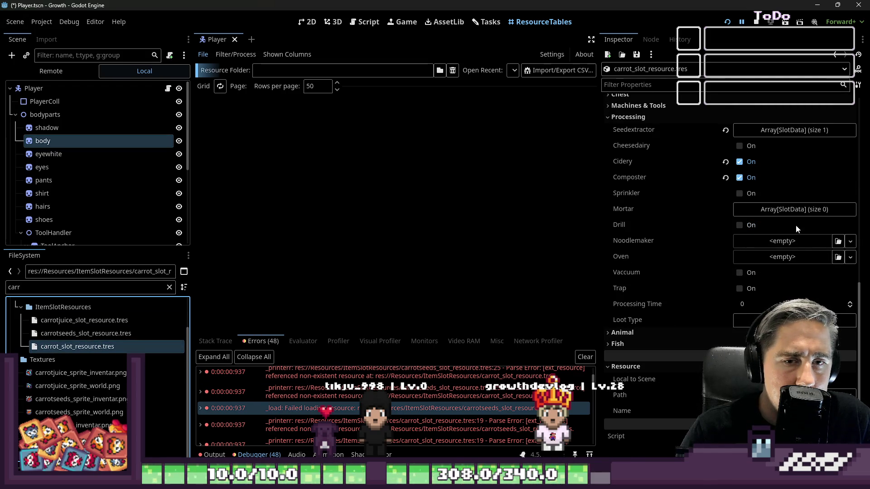
pyautogui.scroll(3, 680, 217)
pyautogui.click(661, 211)
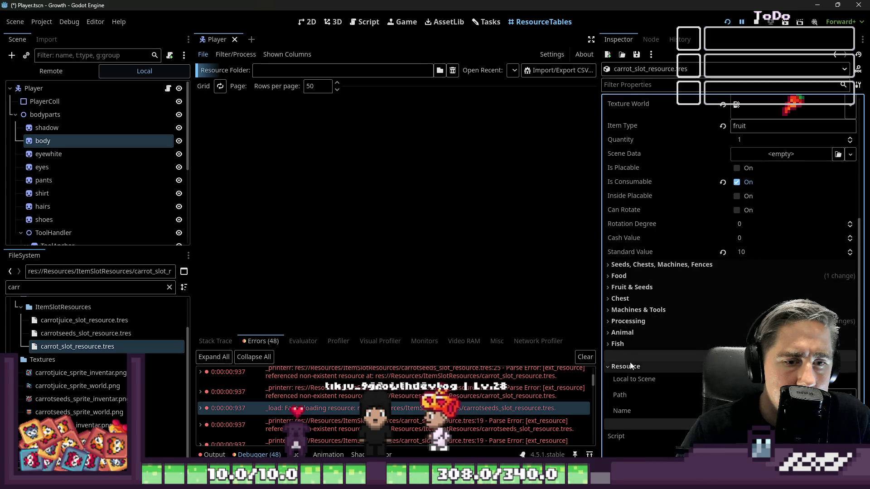
pyautogui.scroll(1, 631, 366)
pyautogui.scroll(-1, 680, 367)
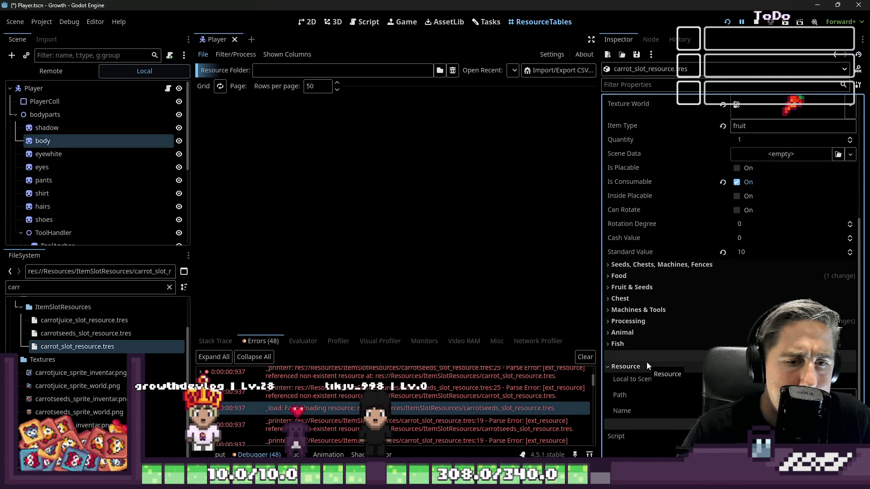
pyautogui.click(619, 345)
pyautogui.click(624, 366)
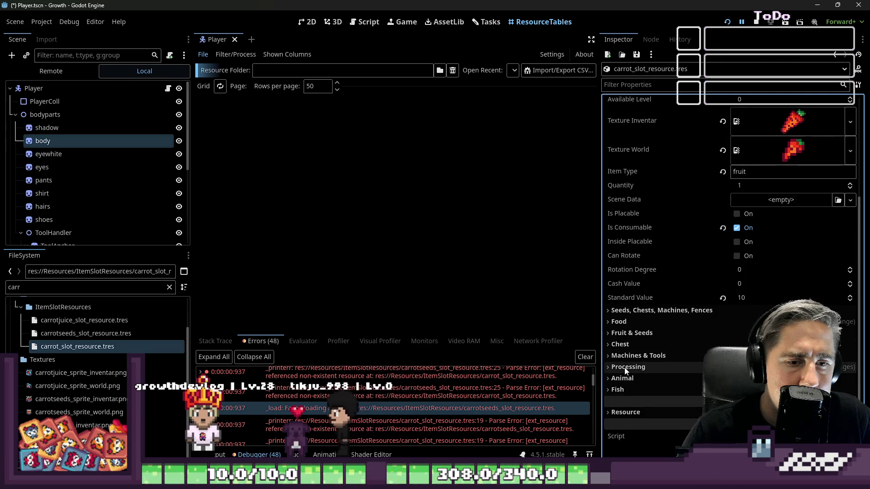
pyautogui.click(641, 369)
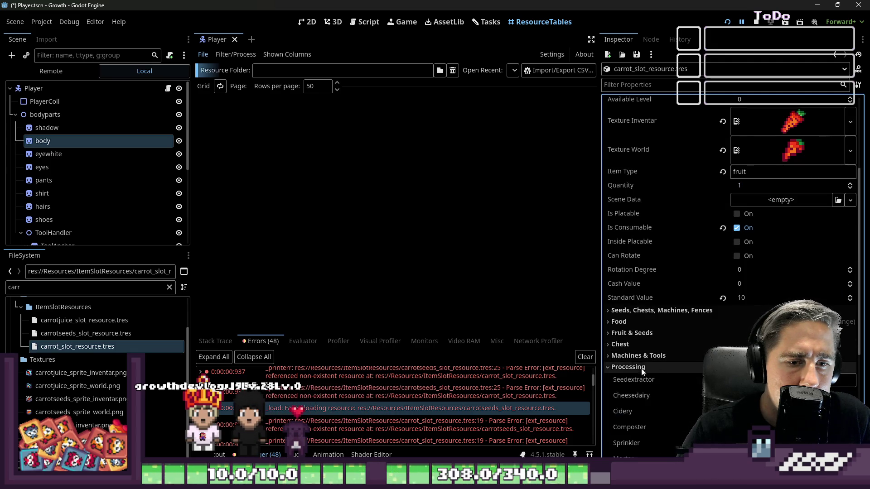
pyautogui.scroll(-3, 642, 371)
pyautogui.scroll(-3, 731, 273)
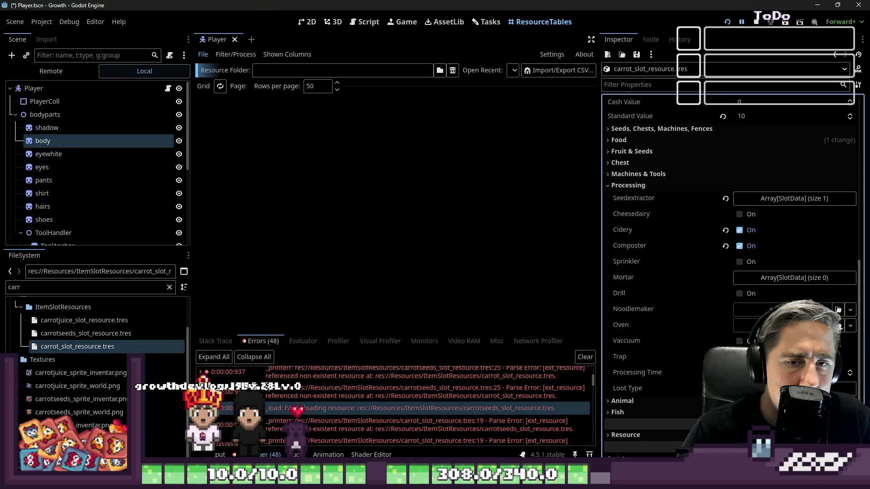
pyautogui.click(768, 198)
pyautogui.click(793, 205)
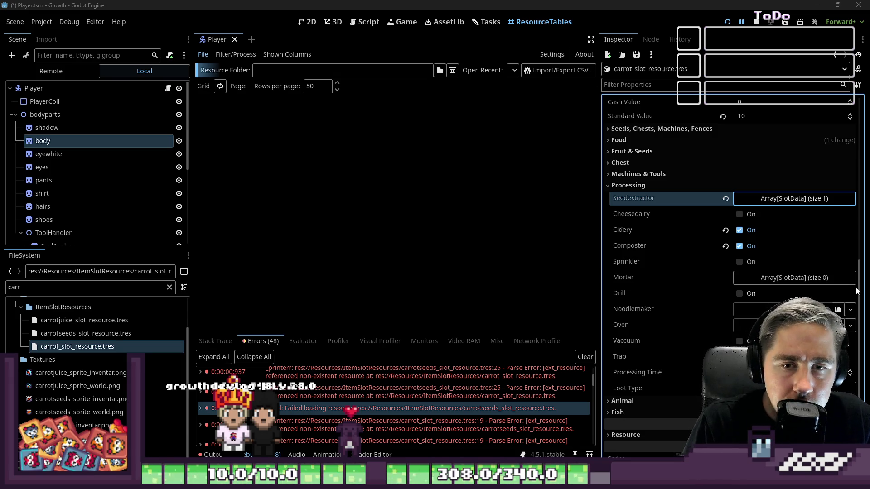
pyautogui.click(762, 199)
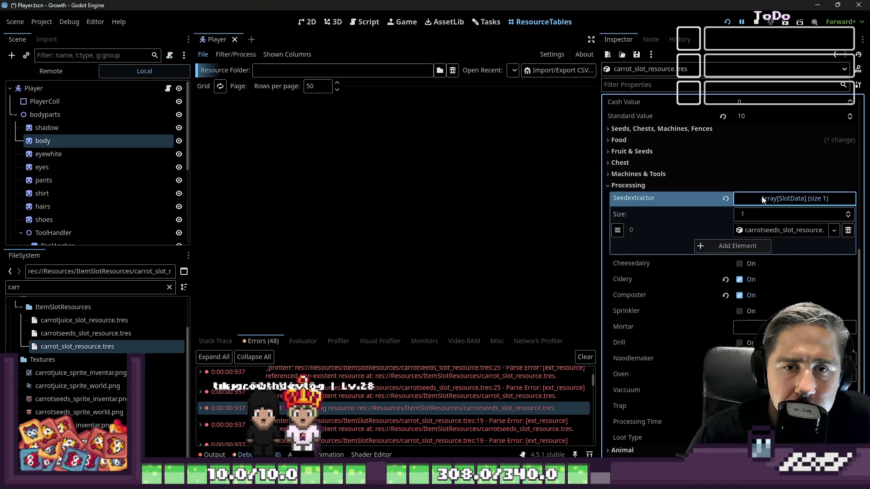
pyautogui.scroll(3, 678, 206)
pyautogui.scroll(5, 678, 206)
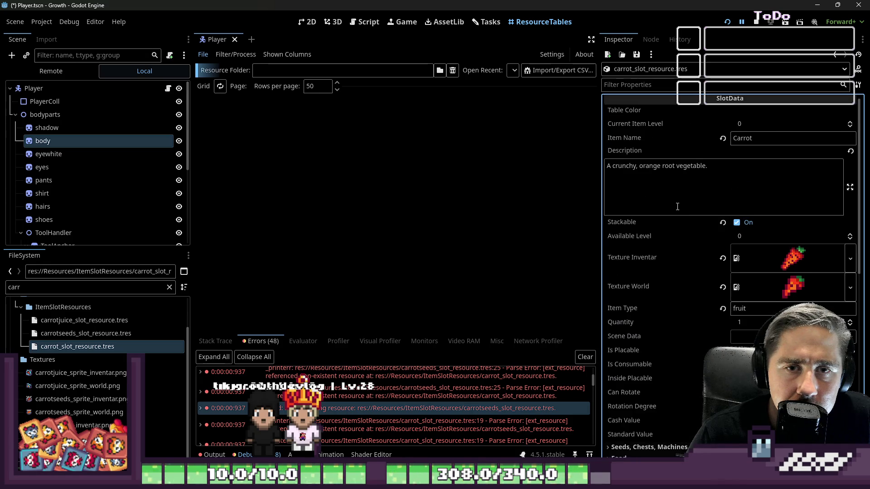
pyautogui.scroll(-3, 678, 206)
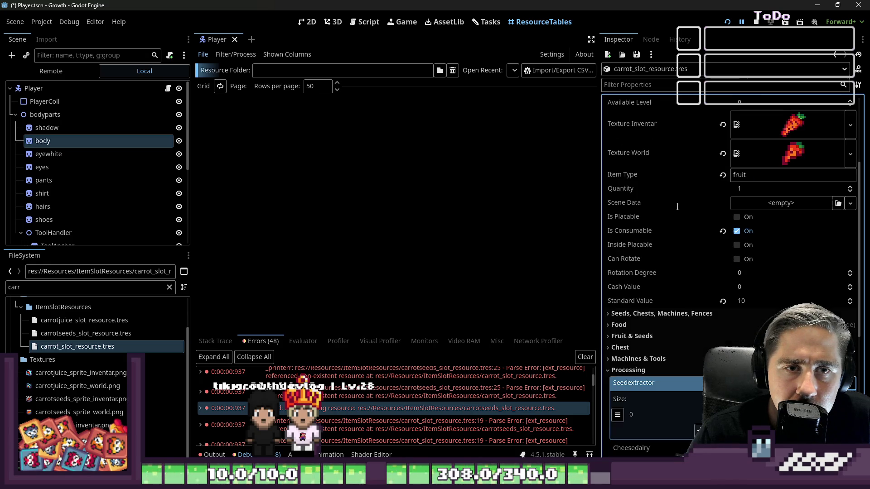
# - Filter the FileSystem dock by 'apple' and select the apple and apple seeds slot resources
pyautogui.click(67, 336)
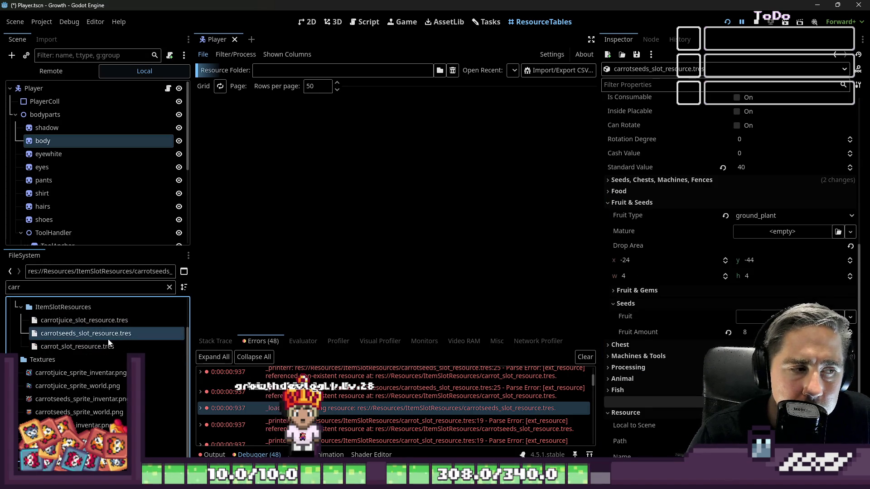
pyautogui.click(66, 287)
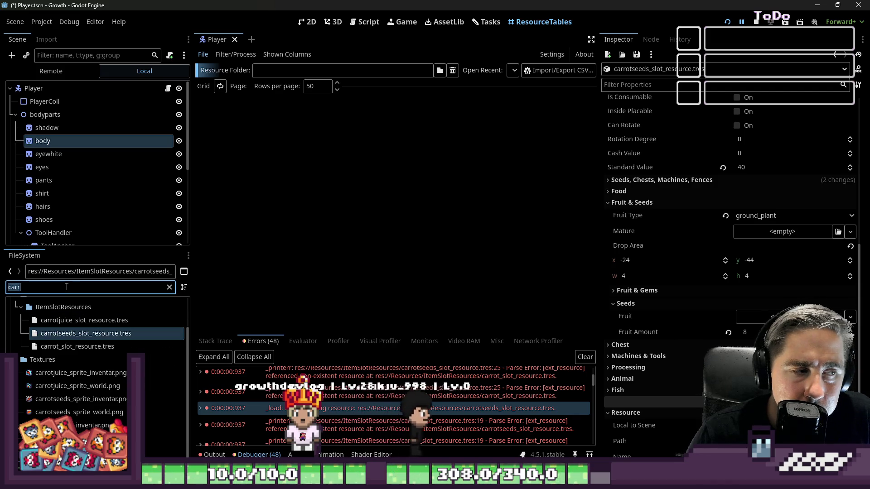
pyautogui.write('apple')
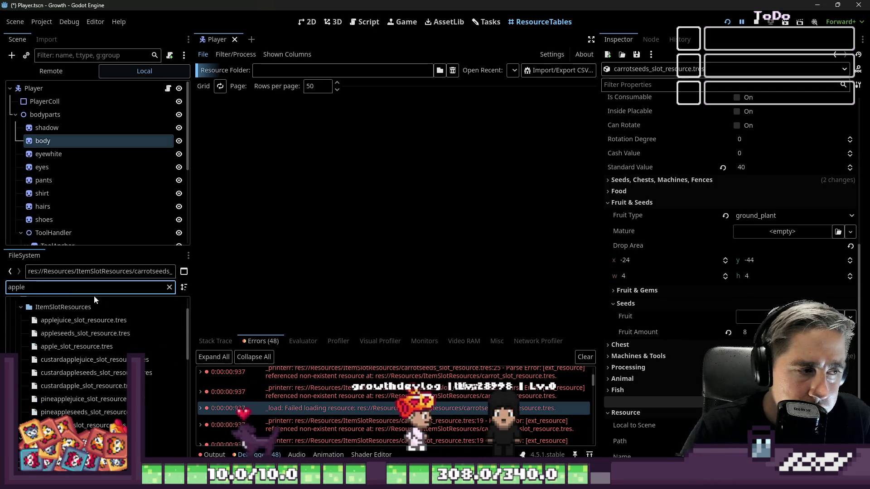
pyautogui.click(51, 348)
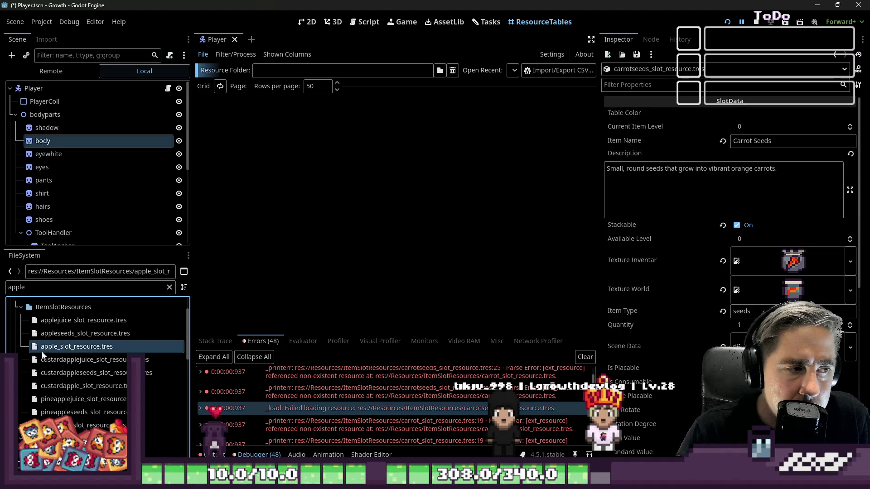
pyautogui.click(63, 336)
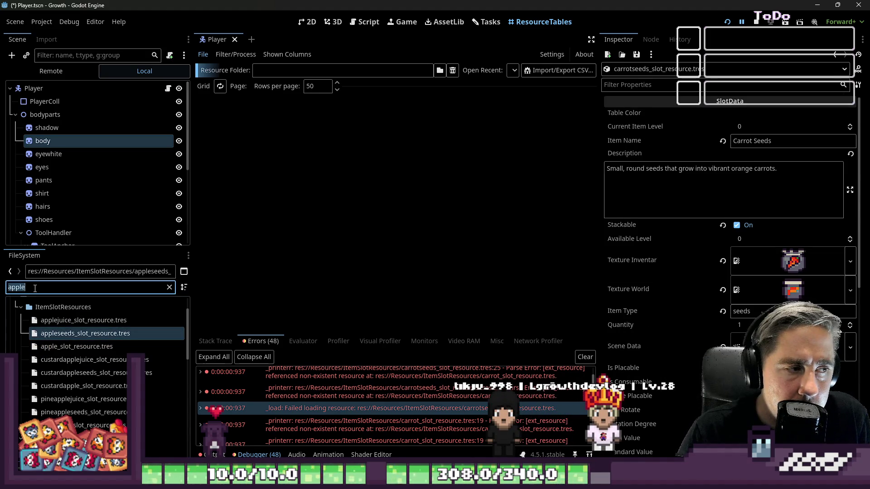
# - Load the ItemSlotResources folder into the ResourceTables view
pyautogui.click(480, 23)
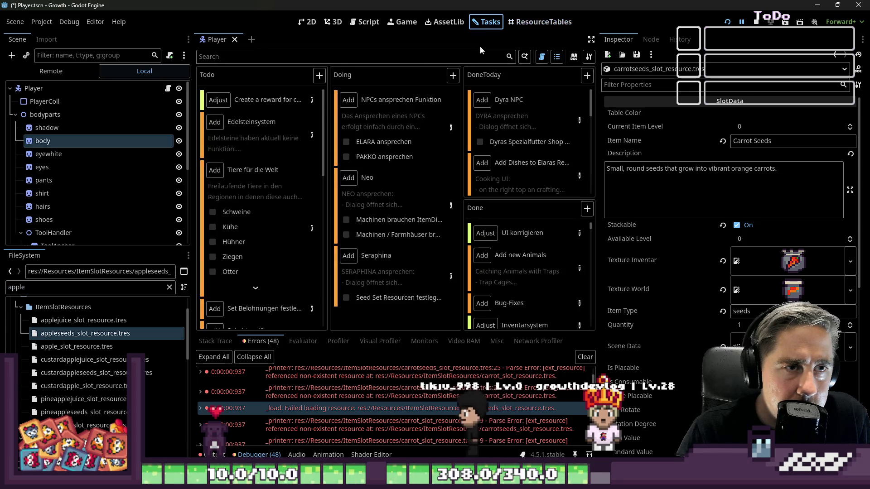
pyautogui.click(543, 22)
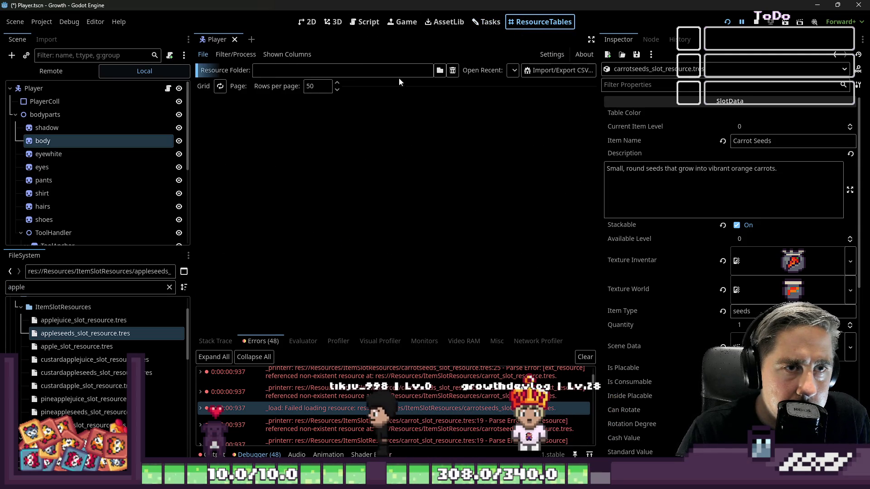
pyautogui.click(337, 71)
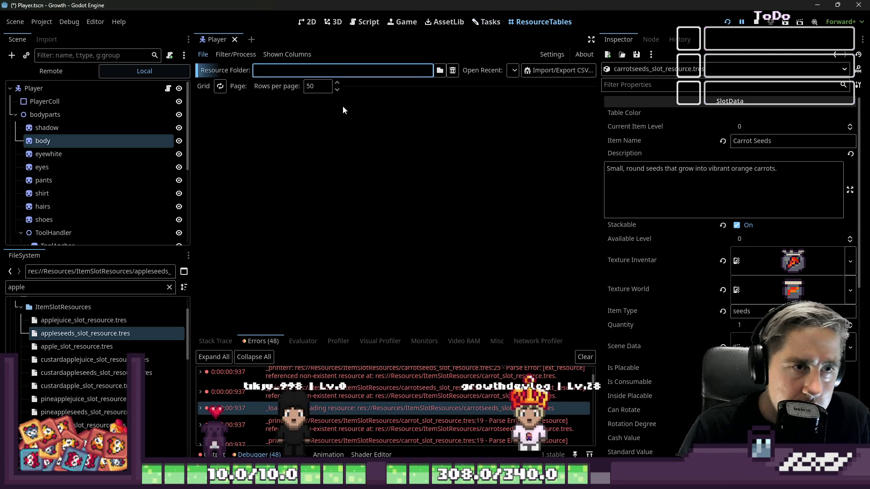
pyautogui.click(440, 71)
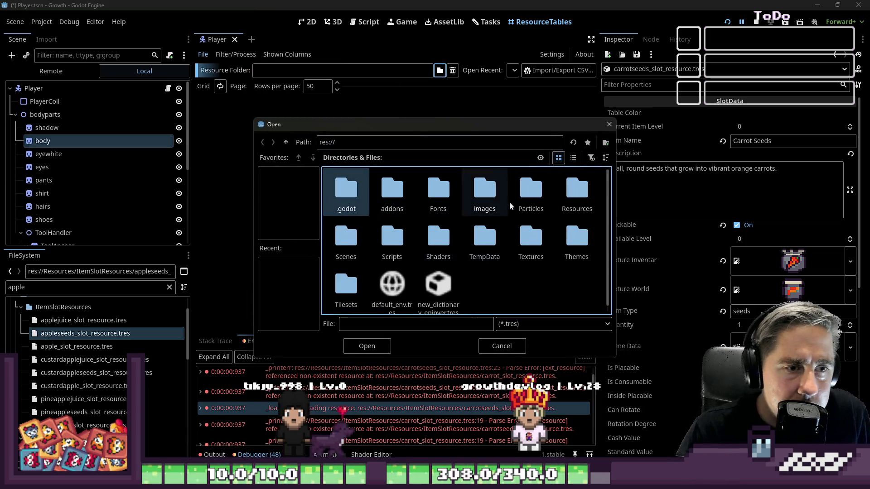
pyautogui.click(393, 244)
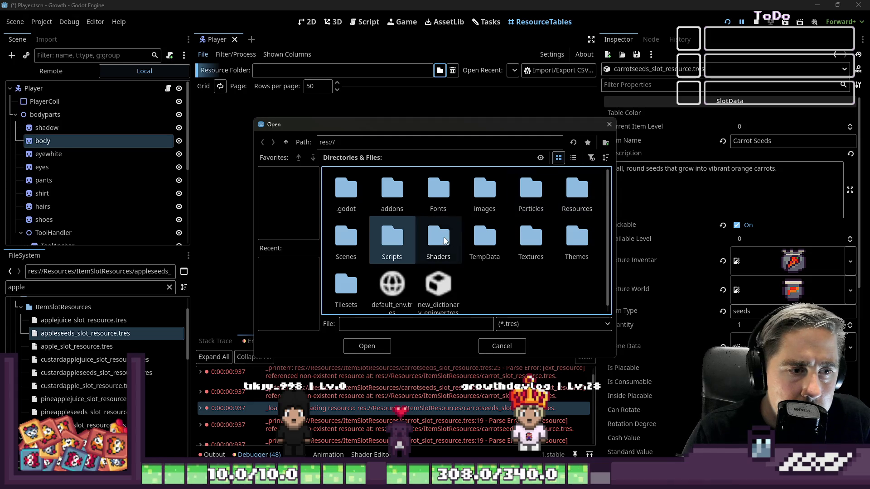
pyautogui.doubleClick(578, 191)
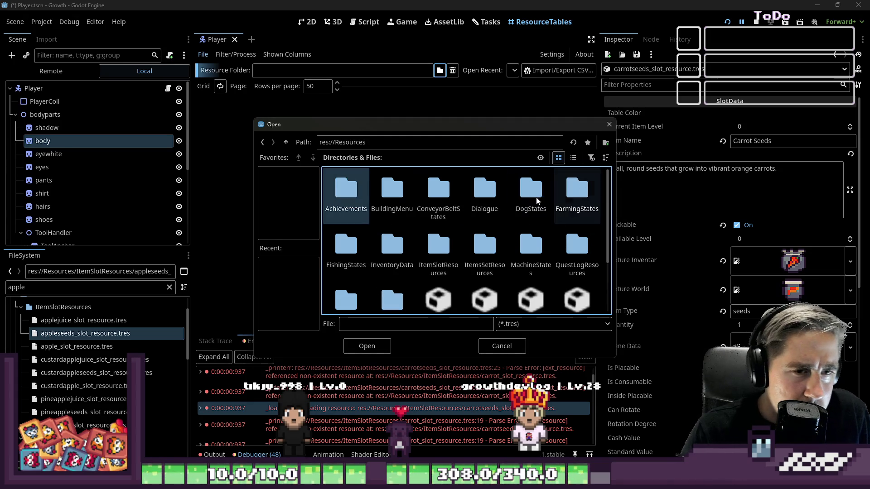
pyautogui.scroll(-1, 485, 238)
pyautogui.click(439, 232)
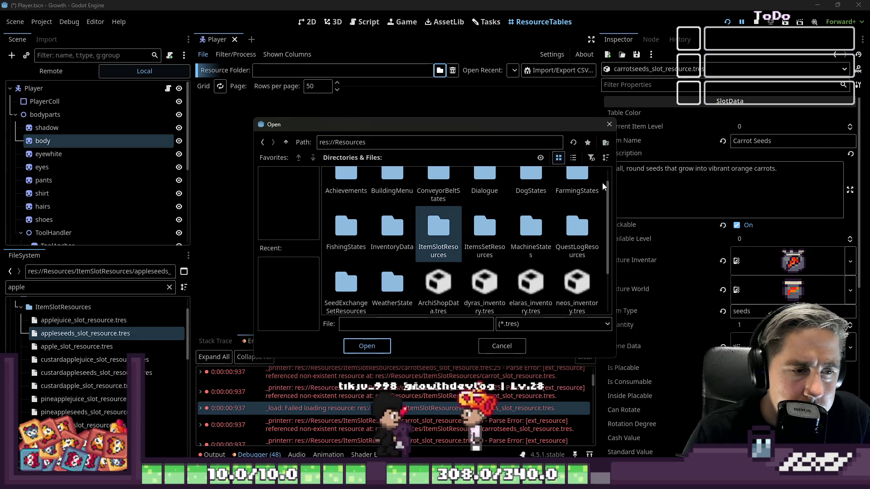
pyautogui.press('Return')
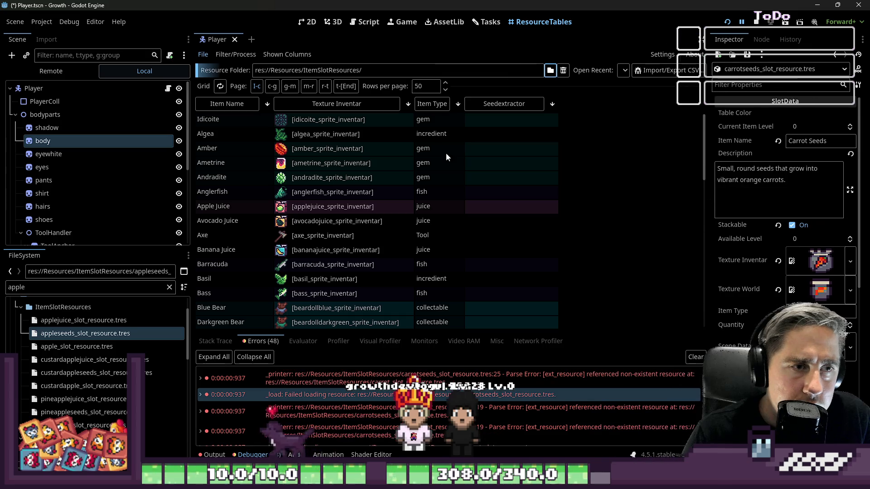
# - Sort the table by item type, jump to the last page and show the Fruit column
pyautogui.click(443, 112)
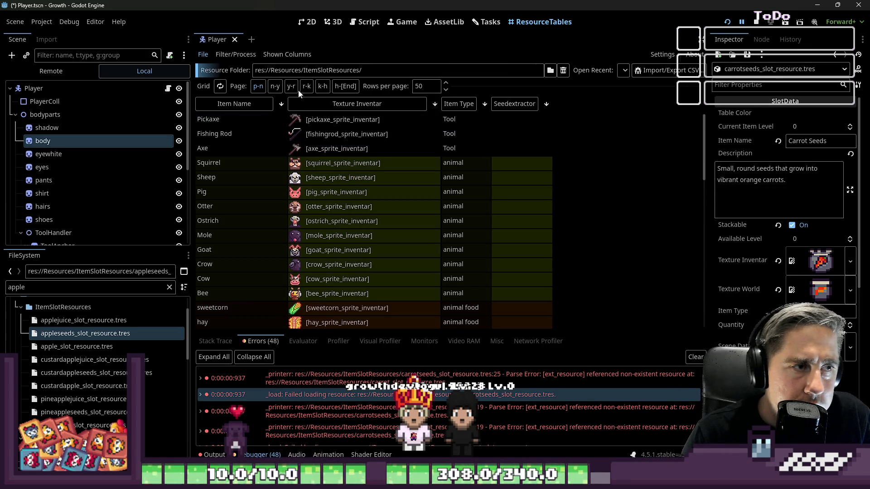
pyautogui.click(345, 86)
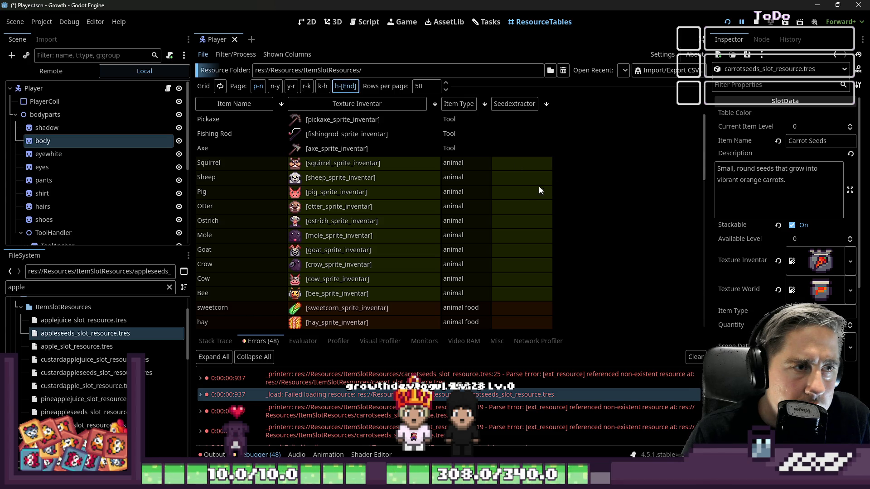
pyautogui.scroll(-5, 486, 185)
pyautogui.scroll(-5, 487, 187)
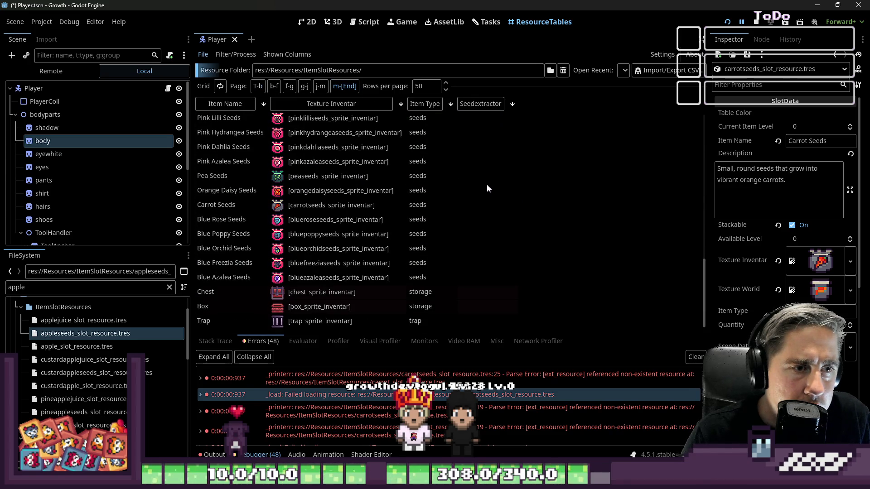
pyautogui.scroll(2, 486, 184)
pyautogui.scroll(5, 486, 183)
pyautogui.scroll(2, 485, 183)
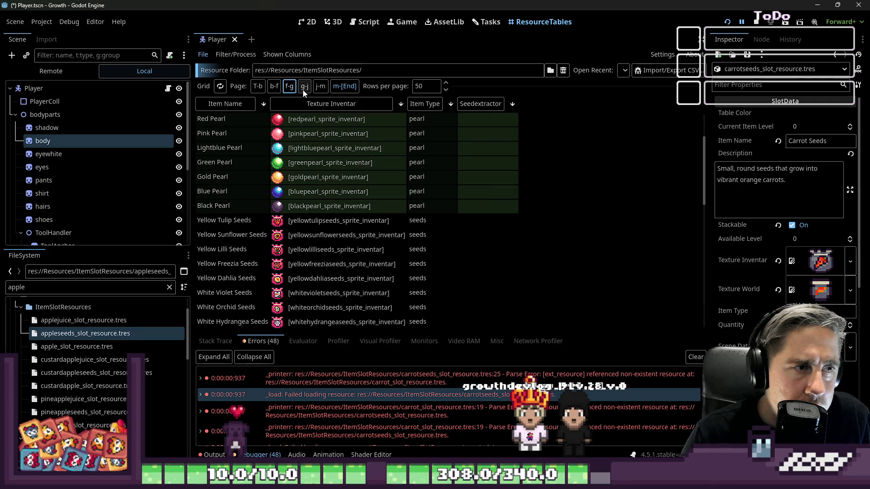
pyautogui.scroll(-4, 551, 217)
pyautogui.scroll(-3, 533, 212)
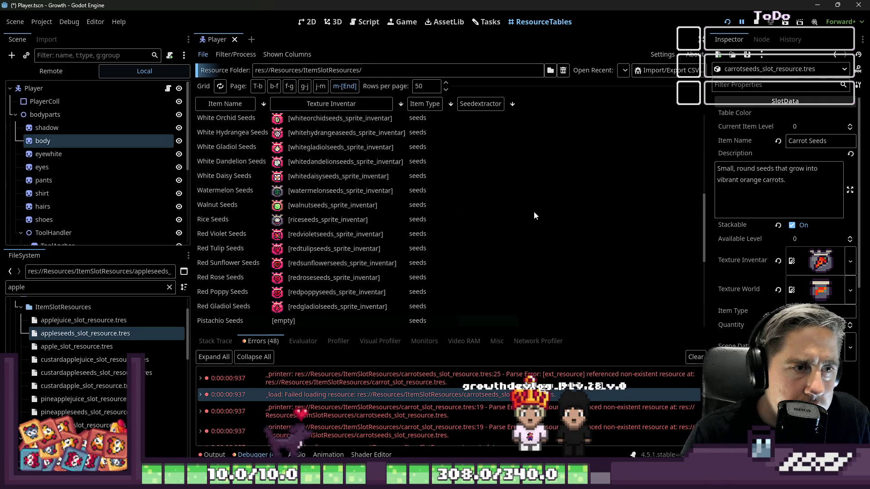
pyautogui.scroll(-3, 530, 209)
pyautogui.scroll(-3, 530, 209)
pyautogui.scroll(5, 226, 127)
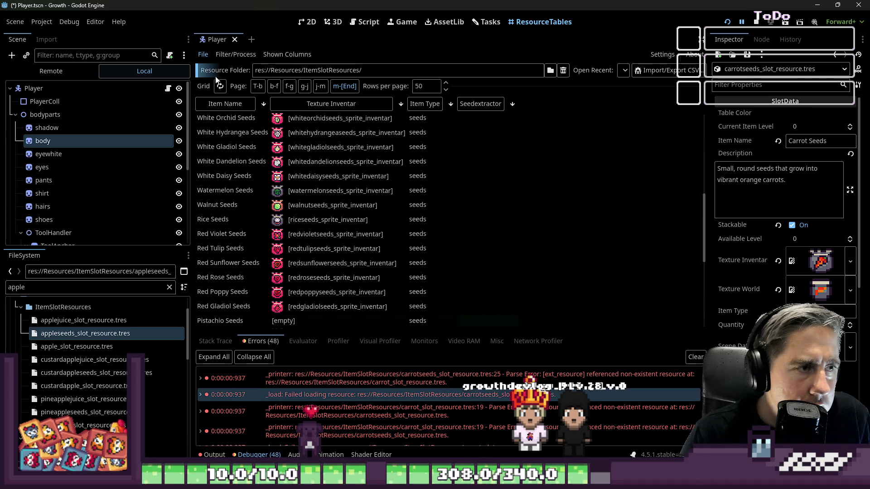
pyautogui.click(302, 60)
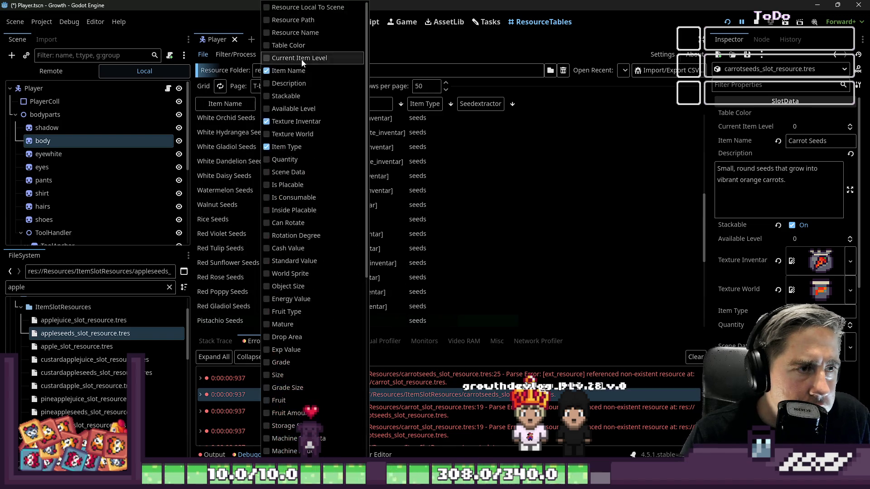
pyautogui.scroll(-5, 318, 238)
pyautogui.scroll(5, 321, 230)
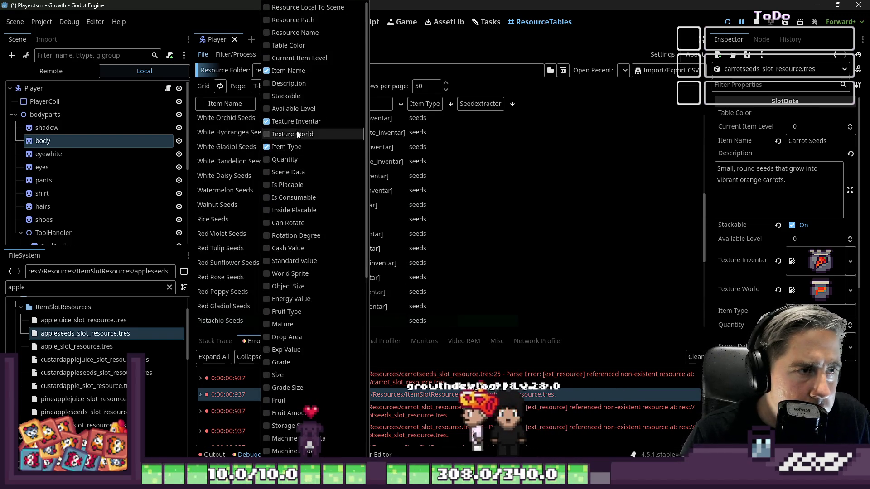
pyautogui.scroll(-4, 299, 197)
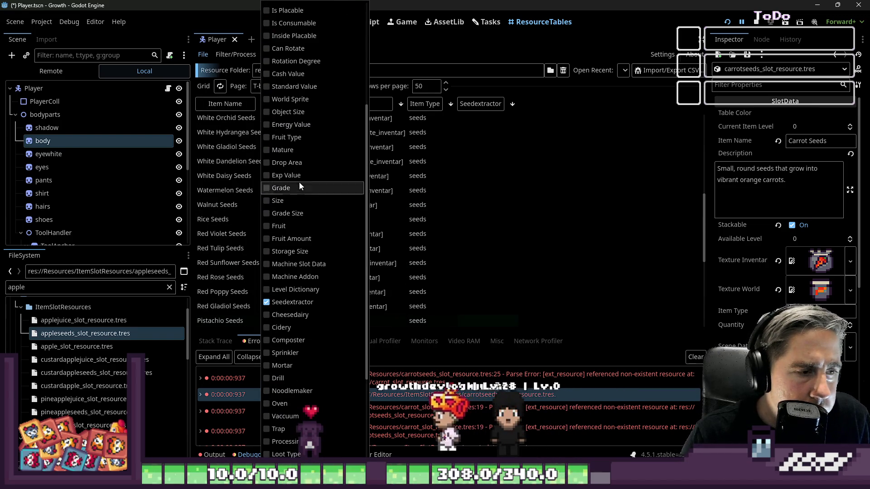
pyautogui.click(266, 227)
pyautogui.click(601, 199)
pyautogui.scroll(5, 506, 145)
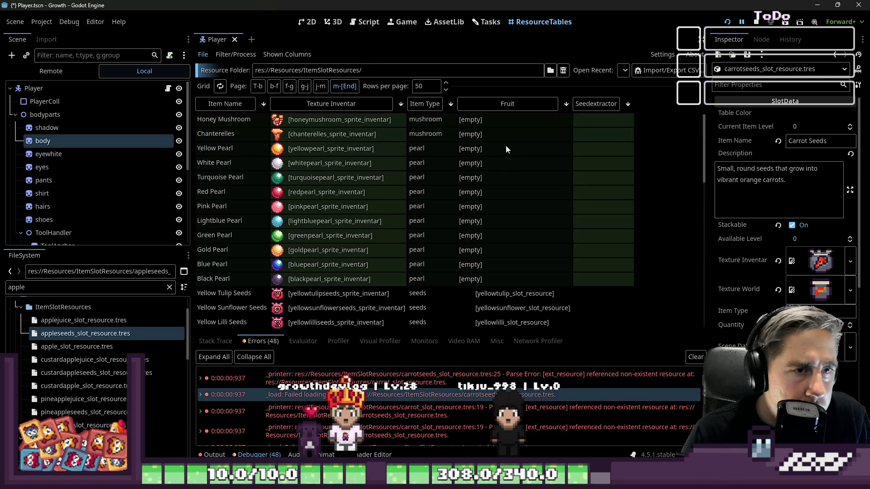
pyautogui.scroll(-5, 506, 145)
pyautogui.scroll(-5, 507, 151)
pyautogui.scroll(-2, 507, 151)
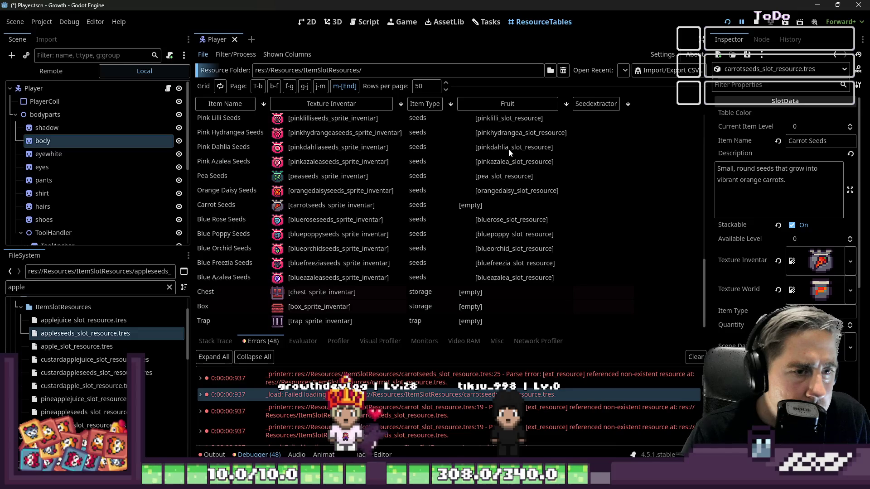
# - Check Carrot Seeds' empty fruit value and sort by Seedextractor, reversing the order
pyautogui.click(478, 207)
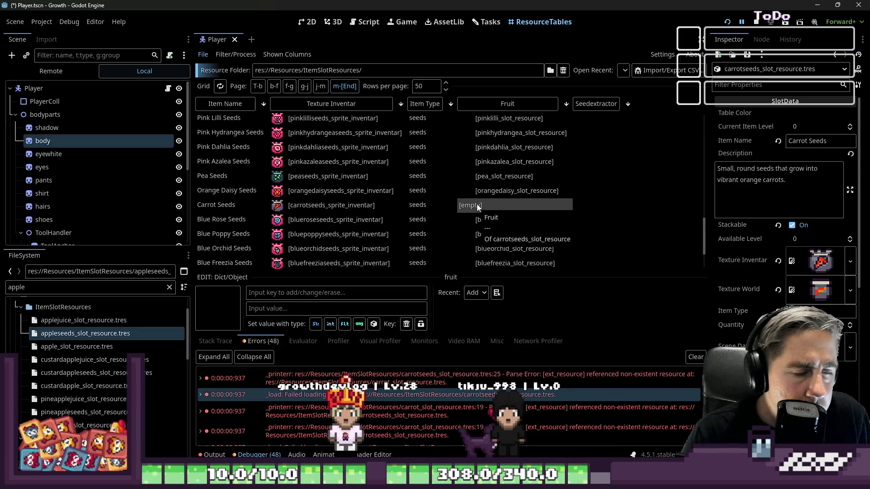
pyautogui.scroll(-2, 476, 205)
pyautogui.scroll(2, 448, 188)
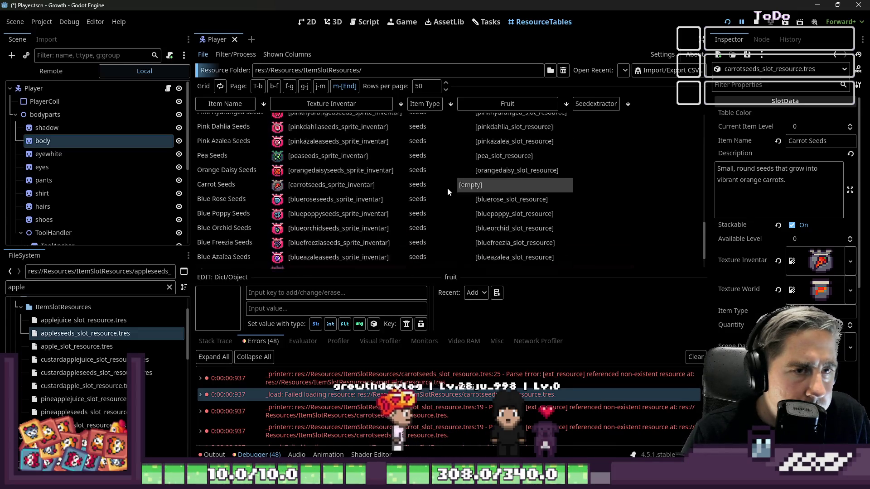
pyautogui.scroll(3, 448, 189)
pyautogui.scroll(5, 506, 191)
pyautogui.scroll(3, 511, 197)
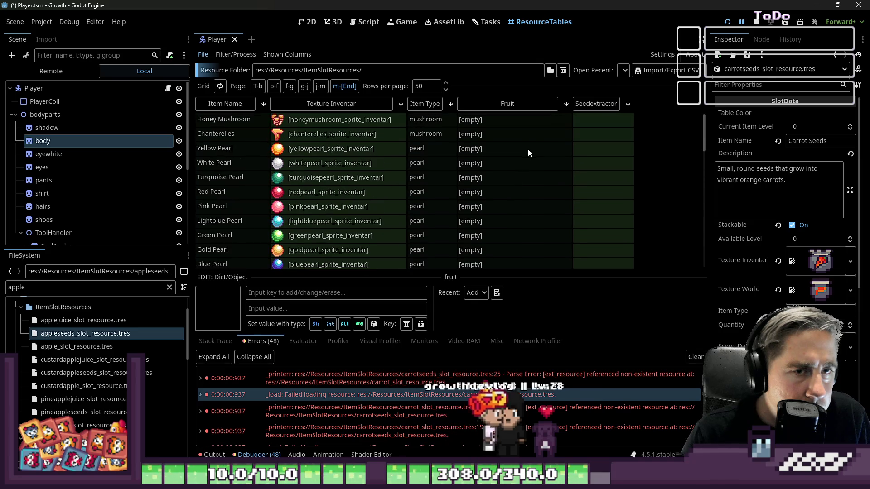
pyautogui.click(628, 106)
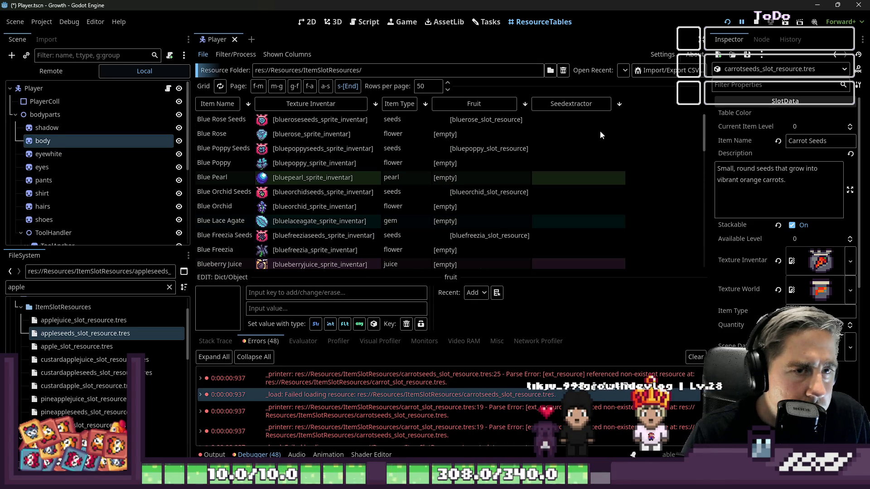
pyautogui.scroll(-2, 601, 130)
pyautogui.scroll(-2, 605, 144)
pyautogui.click(584, 105)
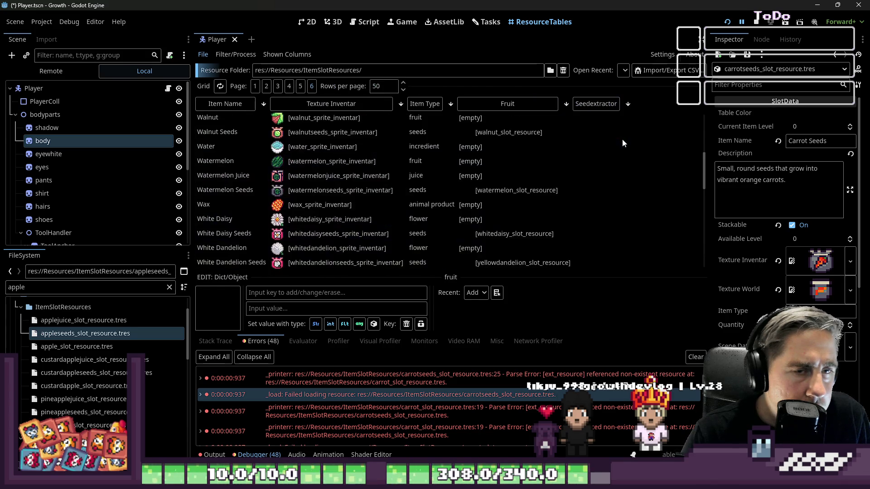
pyautogui.scroll(-2, 622, 139)
pyautogui.scroll(-2, 621, 140)
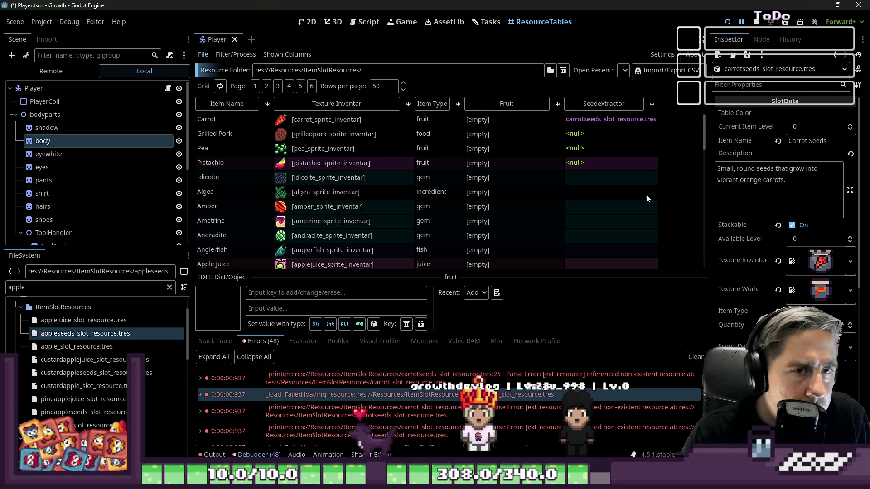
# - Delete the null Seedextractor entries of Grilled Pork, Pea and Pistachio
pyautogui.click(579, 166)
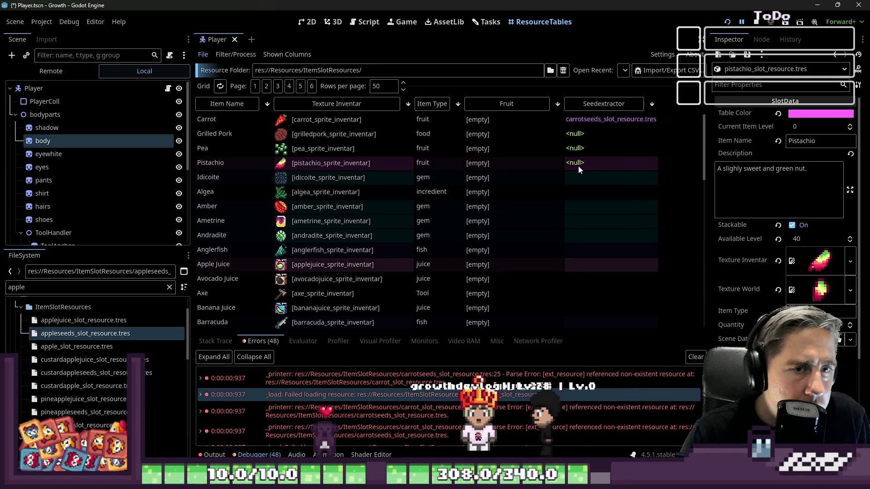
pyautogui.scroll(-1, 583, 156)
pyautogui.scroll(-5, 583, 151)
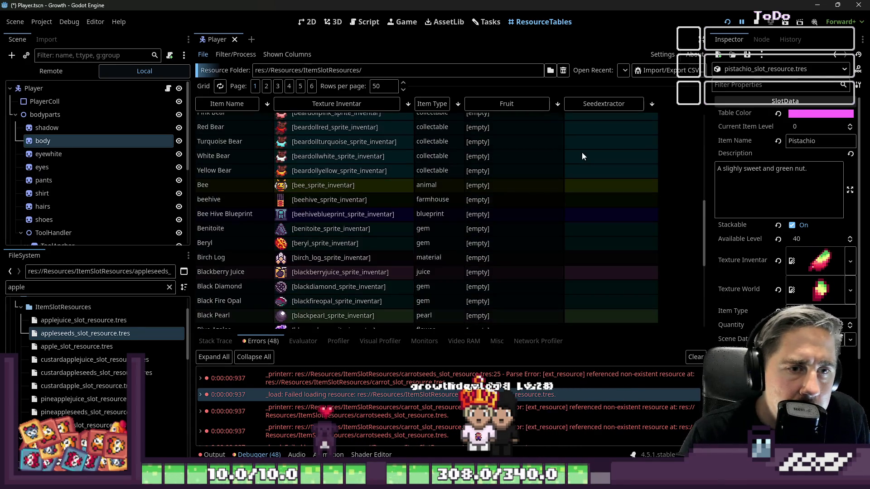
pyautogui.scroll(3, 592, 136)
pyautogui.scroll(2, 598, 121)
pyautogui.scroll(2, 598, 121)
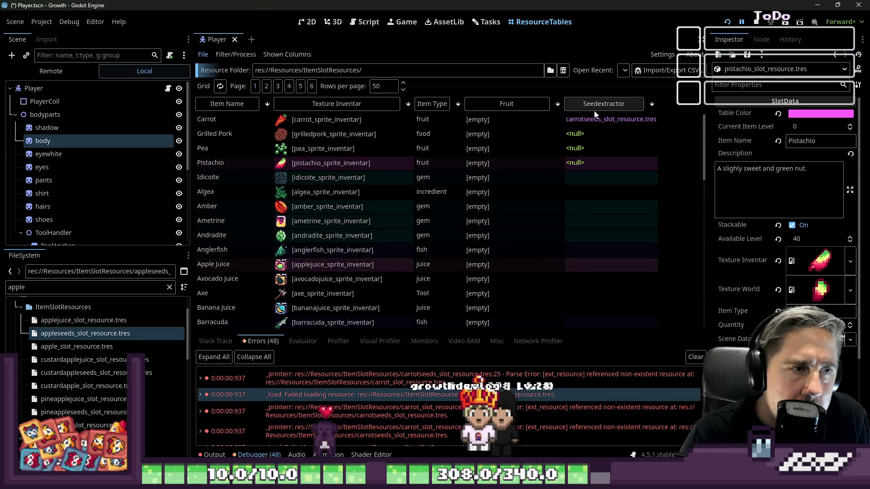
pyautogui.click(589, 134)
pyautogui.scroll(-2, 762, 292)
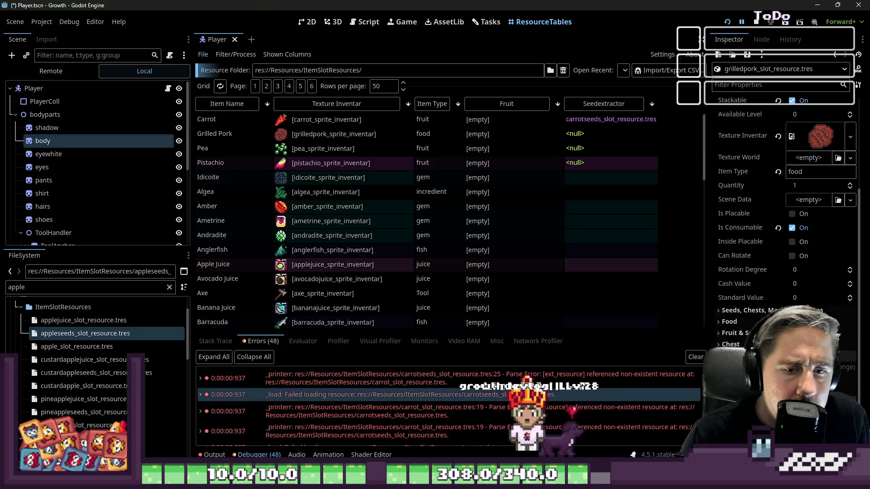
pyautogui.click(589, 134)
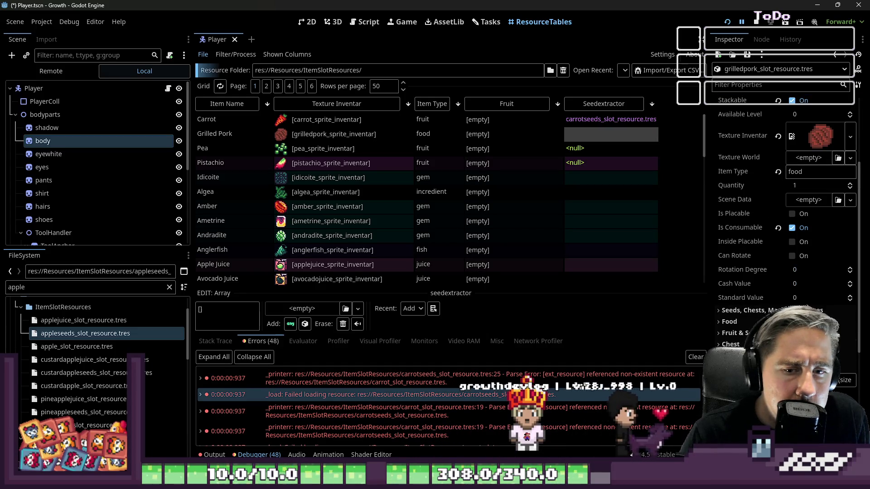
pyautogui.click(578, 148)
pyautogui.click(584, 152)
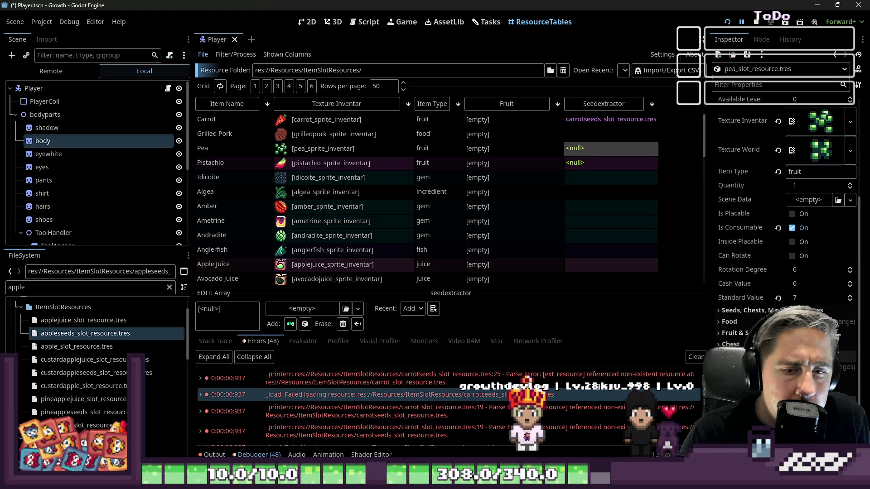
pyautogui.click(601, 162)
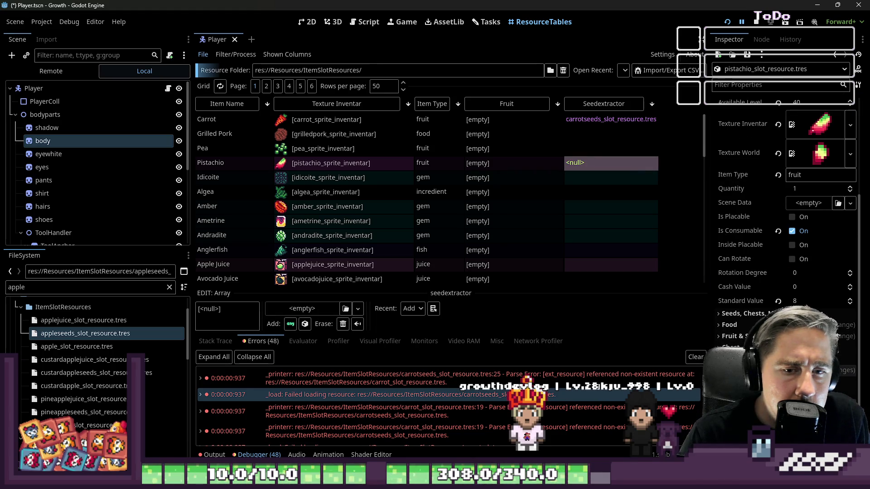
pyautogui.press('Delete')
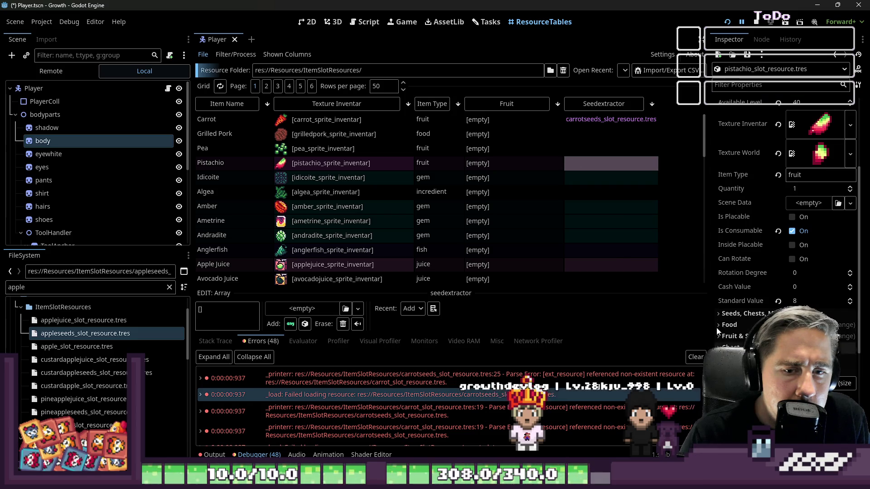
# - Delete the carrot seeds reference from Carrot's Seedextractor list
pyautogui.click(591, 119)
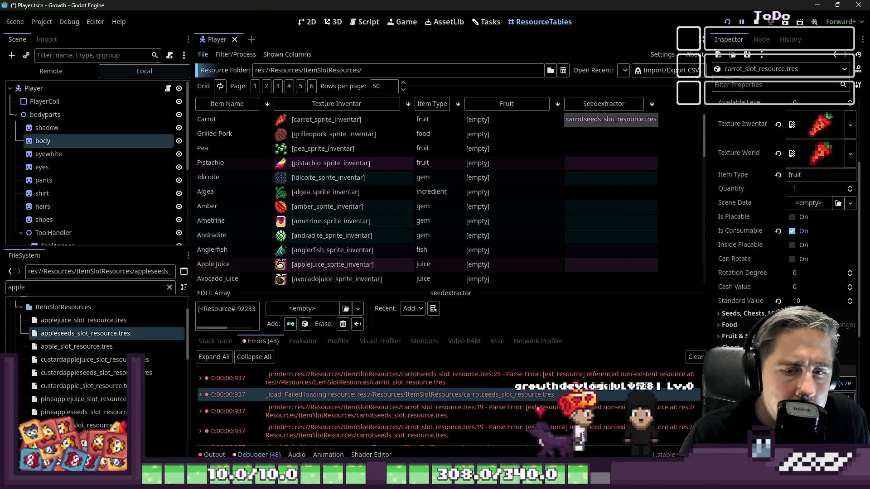
pyautogui.press('Delete')
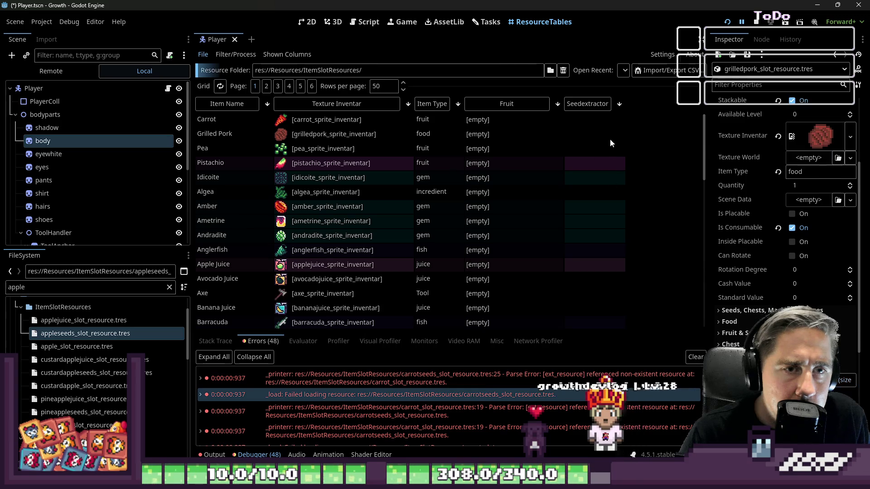
# - Re-sort the table by Item Type and select the fruit rows from Watermelon to Carrot
pyautogui.click(591, 108)
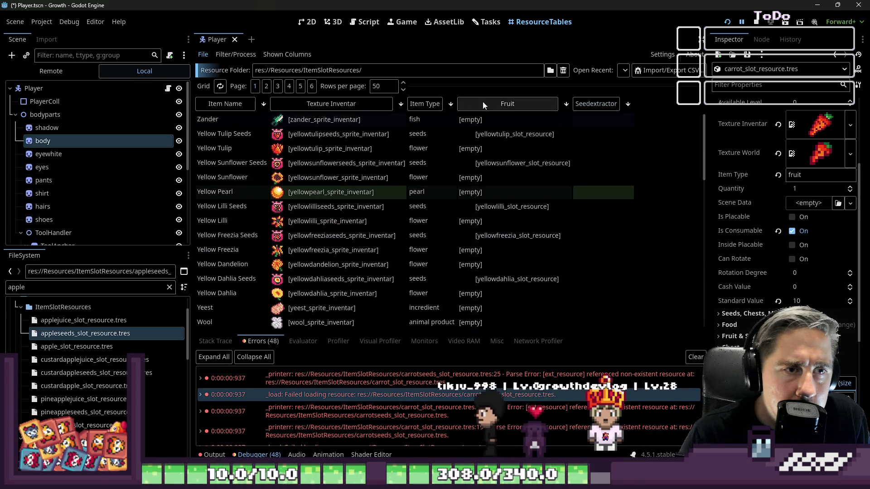
pyautogui.click(591, 111)
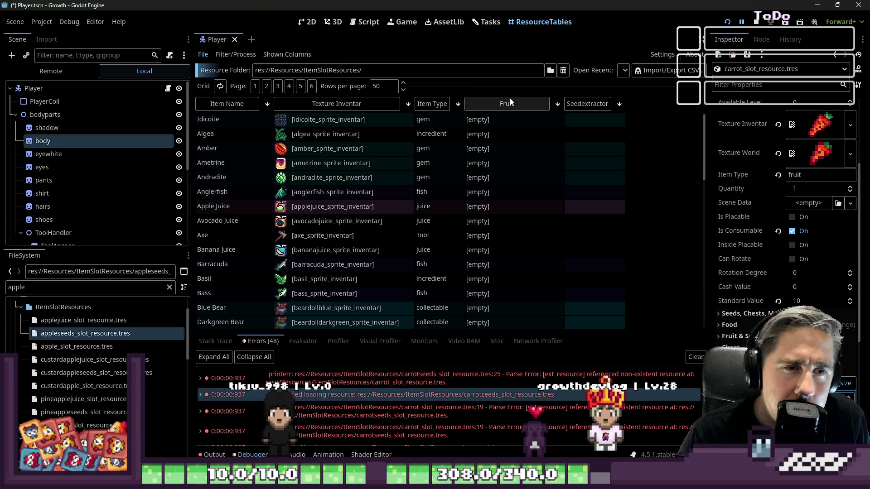
pyautogui.click(431, 105)
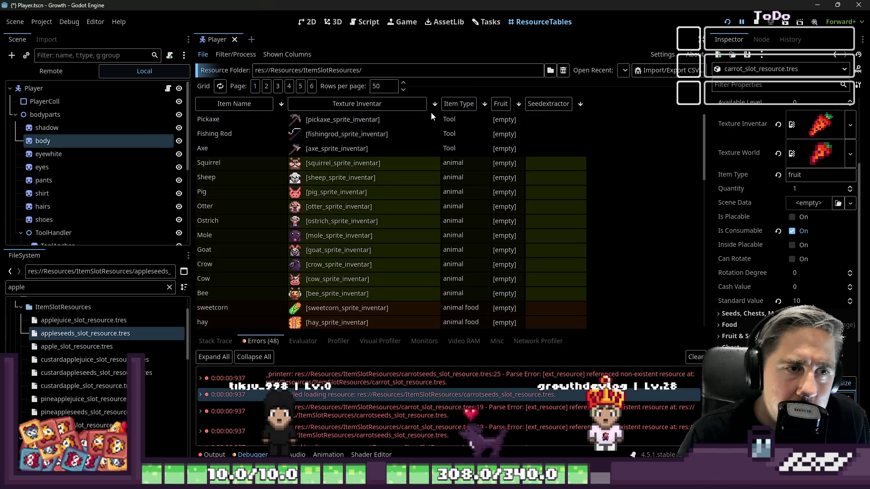
pyautogui.scroll(-10, 300, 119)
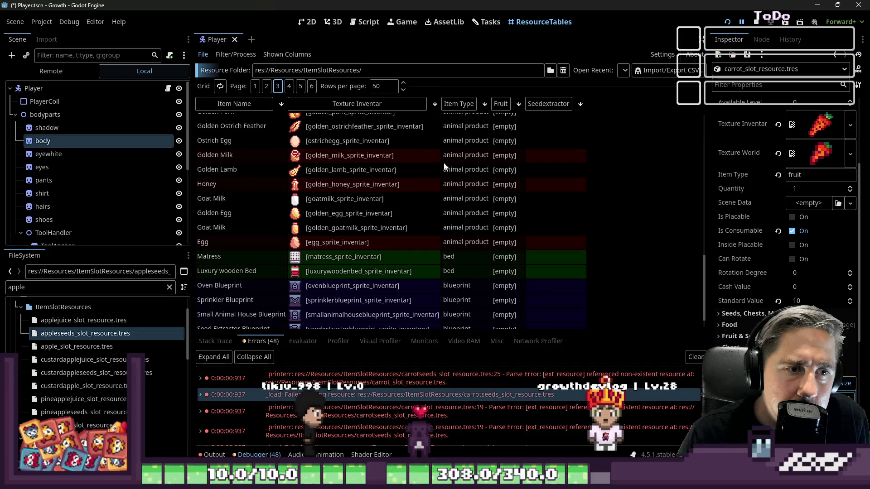
pyautogui.scroll(-5, 446, 166)
pyautogui.scroll(-5, 447, 171)
pyautogui.scroll(-5, 447, 177)
pyautogui.scroll(-5, 448, 182)
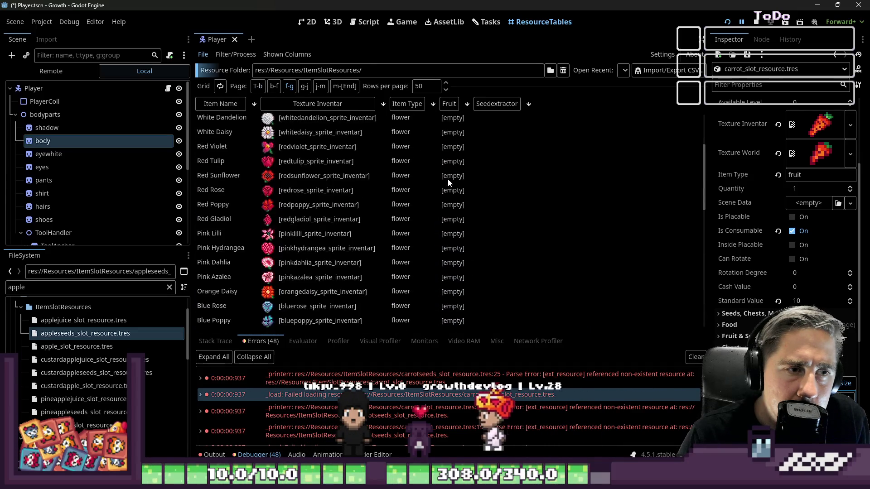
pyautogui.scroll(-5, 448, 179)
pyautogui.scroll(1, 432, 192)
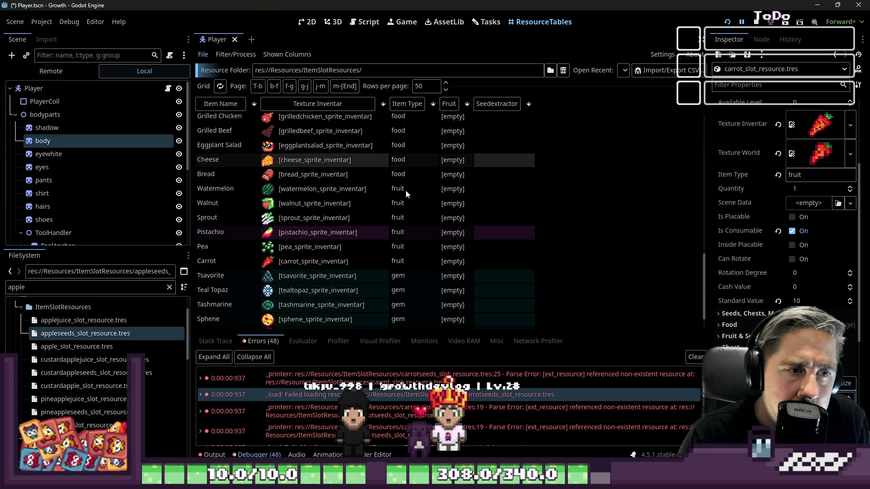
pyautogui.click(340, 192)
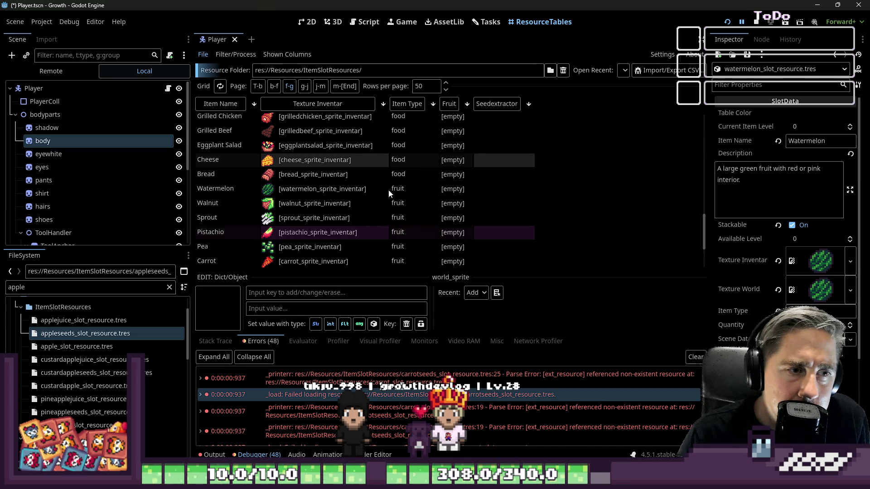
pyautogui.keyDown('shift'); pyautogui.click(411, 261); pyautogui.keyUp('shift')
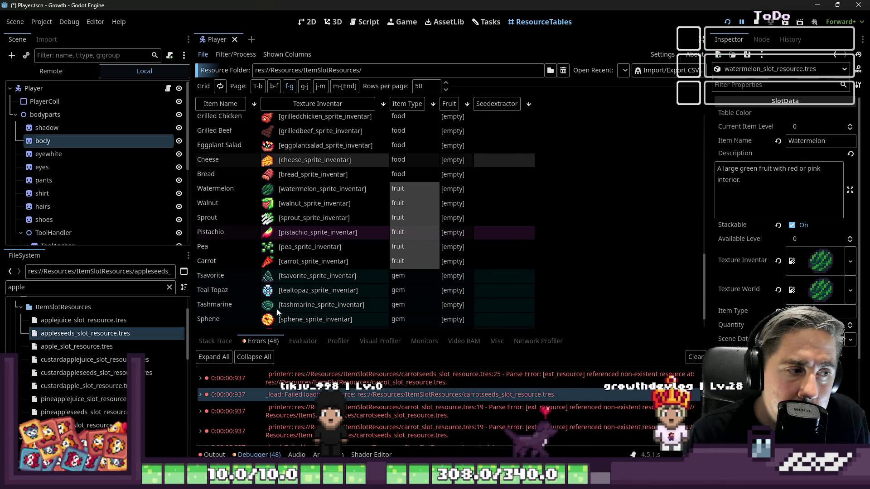
# - Select apple_slot_resource.tres and switch to the SlotData.gd script
pyautogui.click(129, 346)
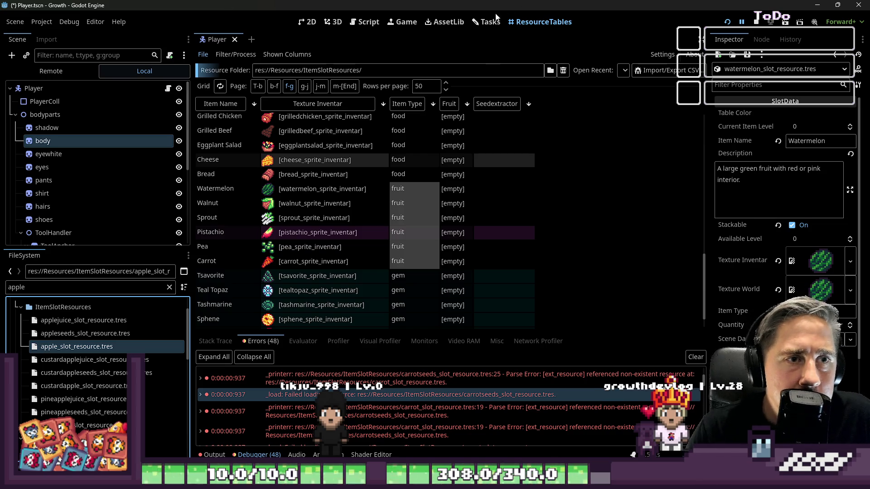
pyautogui.click(367, 21)
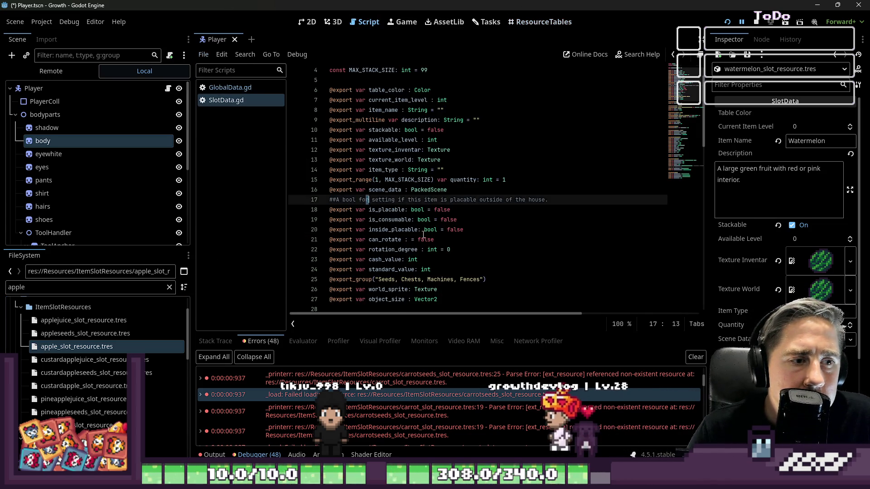
pyautogui.scroll(-1, 423, 235)
# - Comment out the seedextractor export on line 56 of SlotData.gd and save
pyautogui.click(430, 219)
pyautogui.scroll(-1, 435, 218)
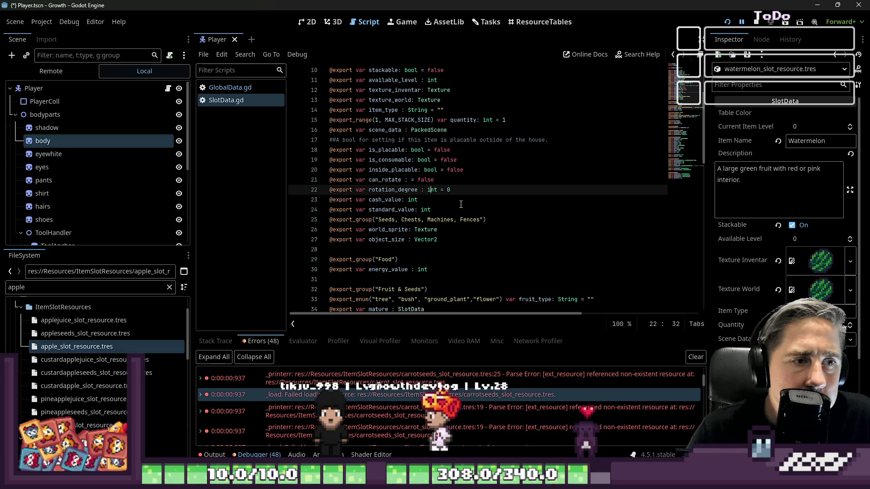
pyautogui.scroll(-3, 460, 205)
pyautogui.scroll(-3, 457, 205)
pyautogui.scroll(-3, 453, 206)
pyautogui.scroll(-3, 450, 206)
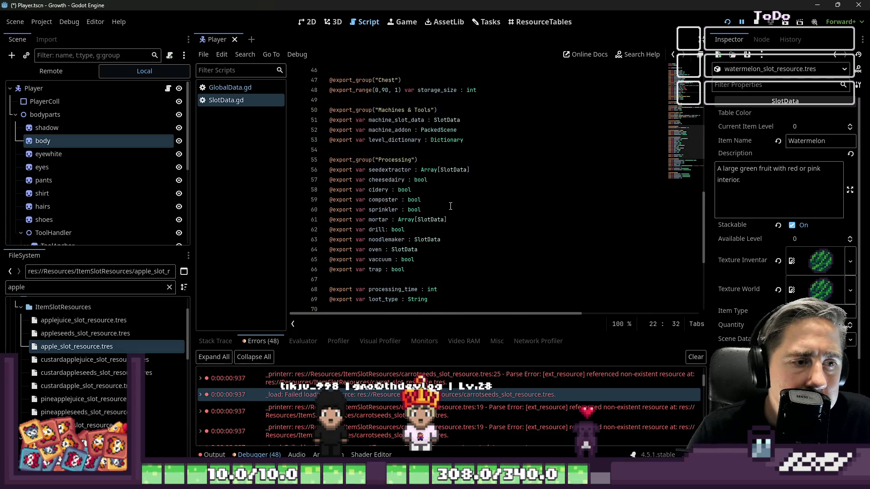
pyautogui.scroll(-4, 435, 197)
pyautogui.scroll(2, 361, 146)
pyautogui.click(330, 109)
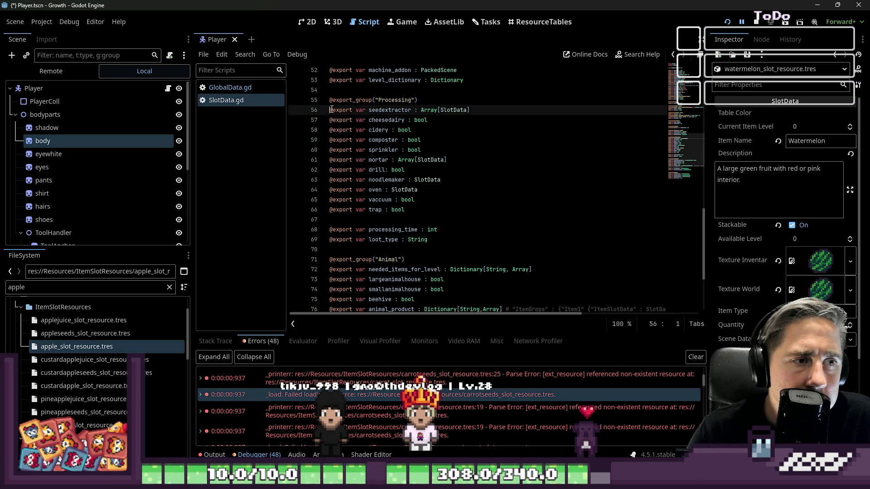
pyautogui.hotkey('ctrl', 'k')
pyautogui.hotkey('ctrl', 's')
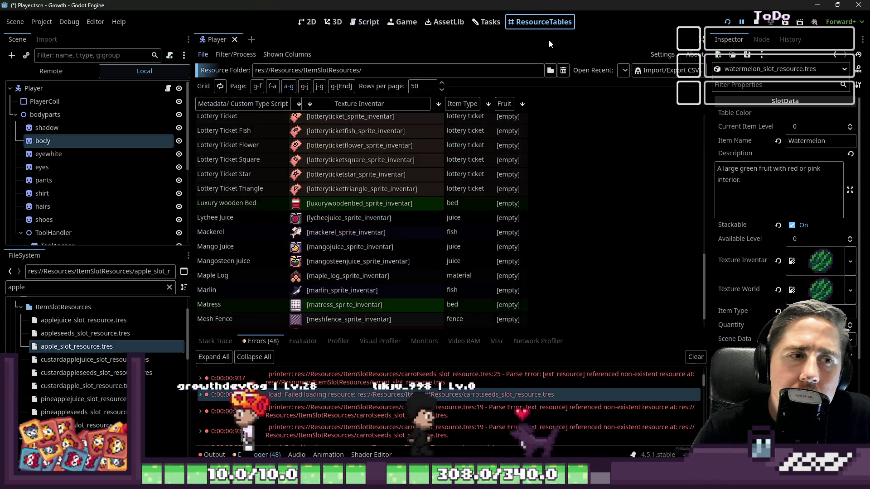
# - Re-sort the item table, select the fruit Item Type cells and inspect the Carrot resource
pyautogui.click(467, 108)
pyautogui.scroll(3, 382, 182)
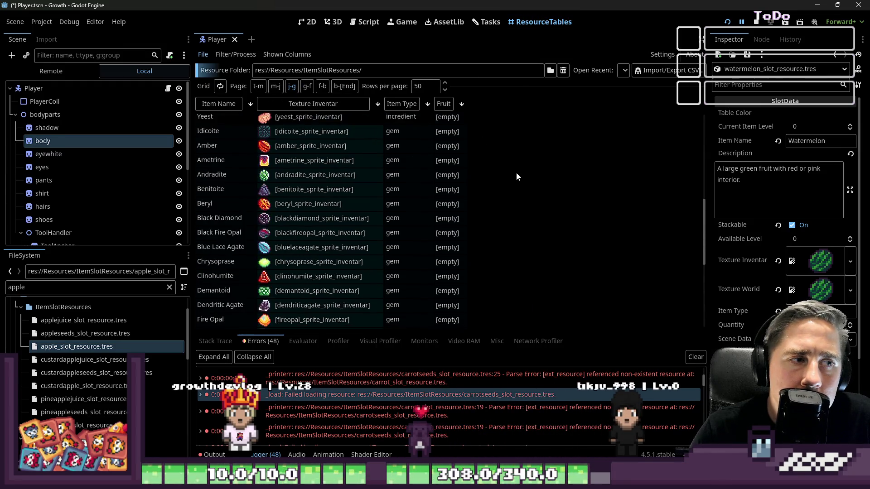
pyautogui.scroll(-3, 515, 174)
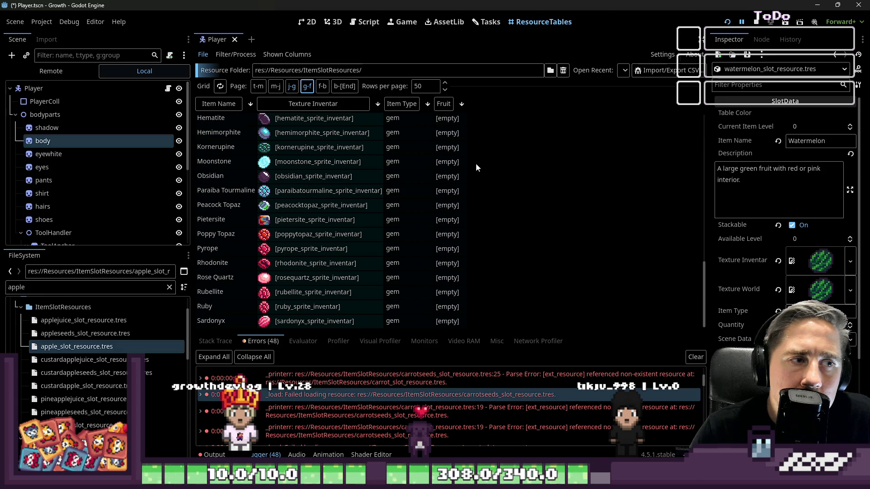
pyautogui.scroll(-10, 457, 163)
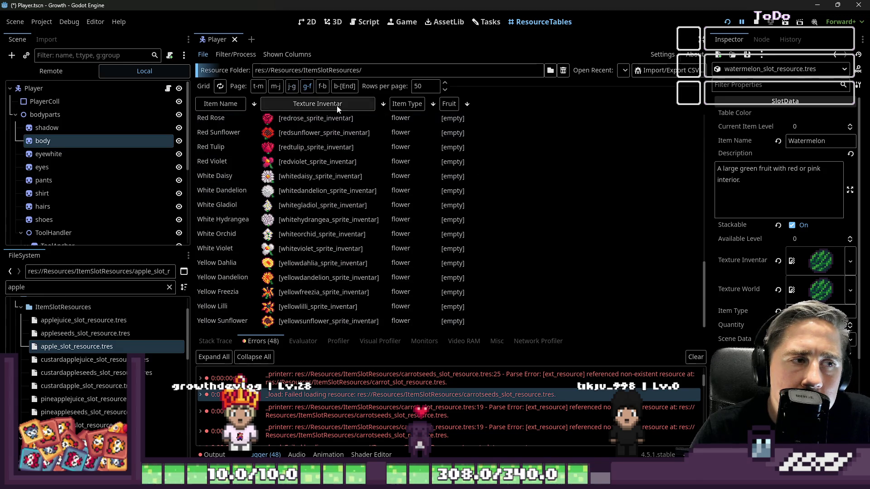
pyautogui.scroll(5, 468, 175)
pyautogui.scroll(3, 469, 180)
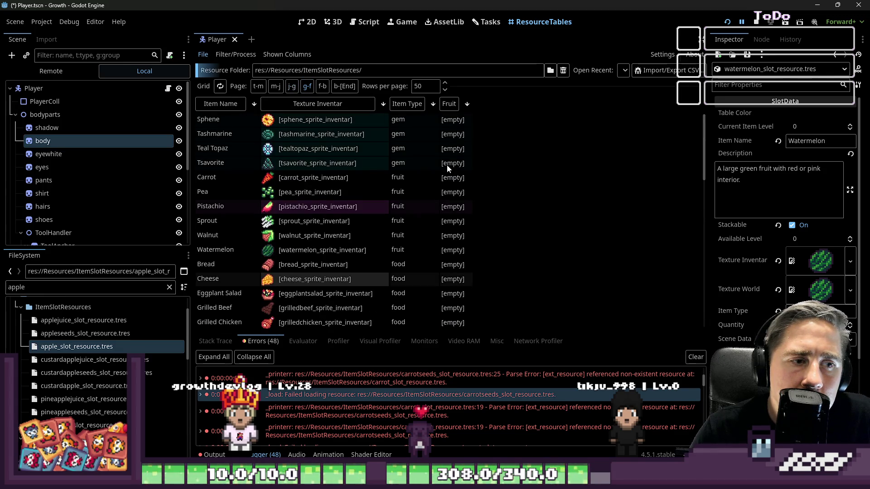
pyautogui.moveTo(414, 249); pyautogui.dragTo(409, 178)
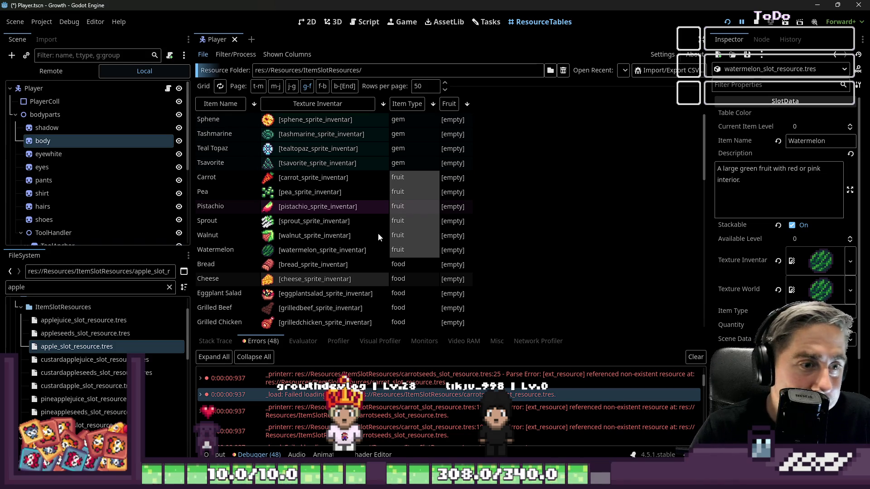
pyautogui.click(401, 193)
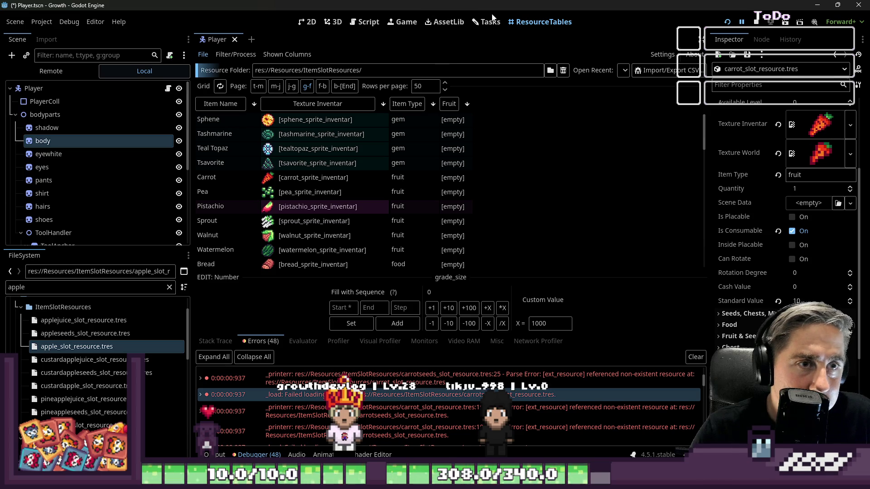
# - Save SlotData.gd again and return to the ResourceTables view
pyautogui.click(361, 25)
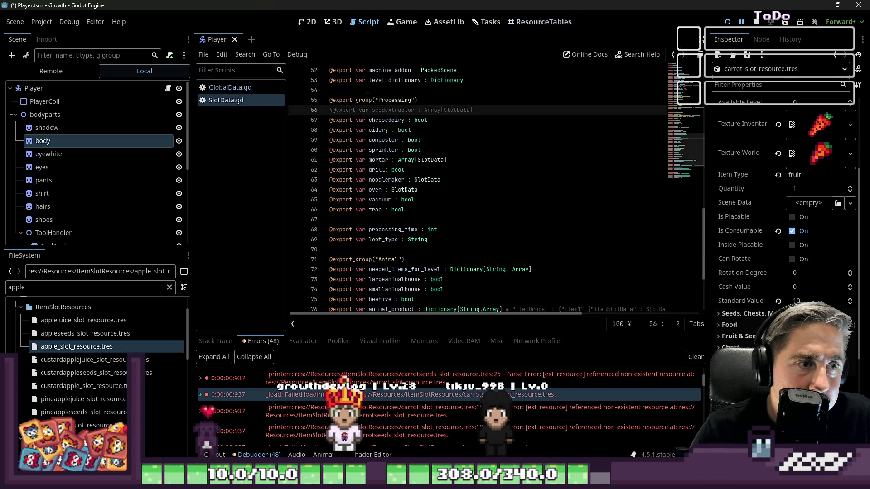
pyautogui.click(530, 166)
pyautogui.hotkey('ctrl', 's')
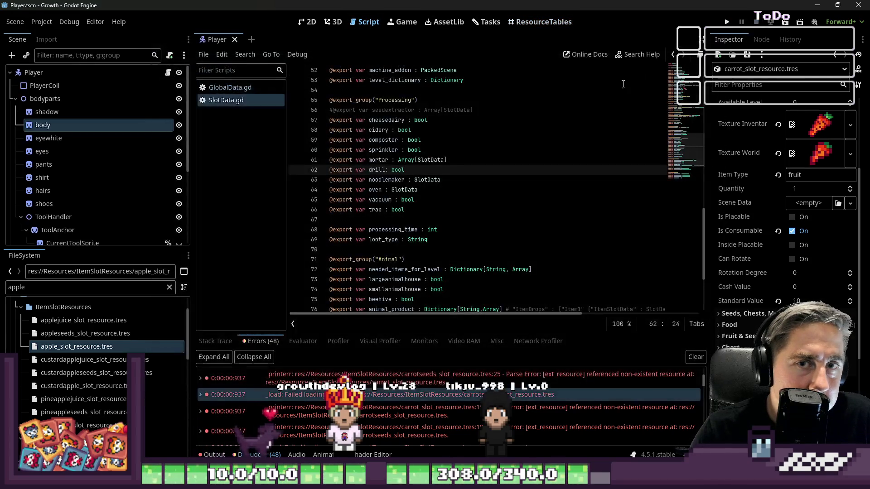
pyautogui.click(543, 127)
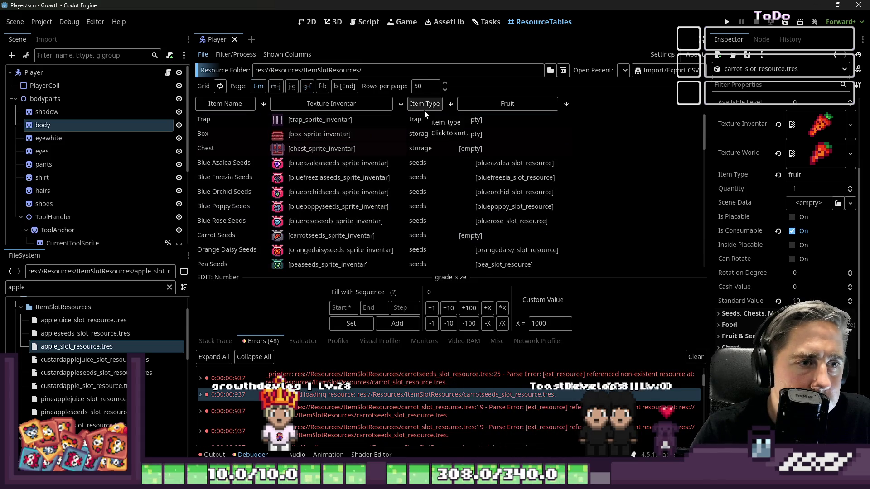
# - Jump to the g-f page, sort by item type and close the number edit panel
pyautogui.click(310, 90)
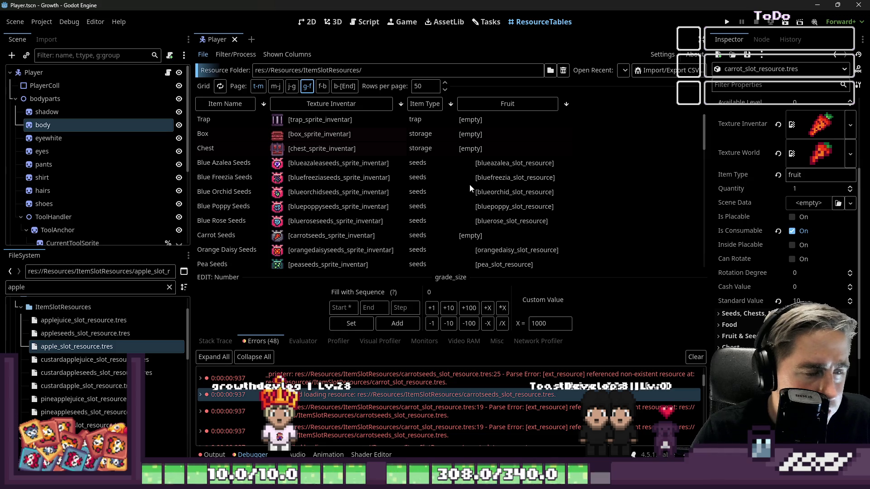
pyautogui.click(433, 106)
pyautogui.click(433, 105)
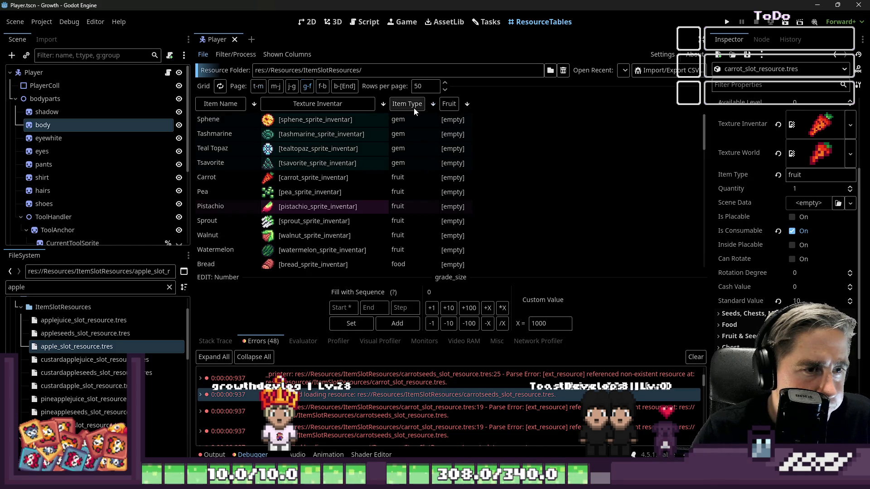
pyautogui.scroll(-3, 423, 198)
pyautogui.scroll(-3, 426, 196)
pyautogui.scroll(-3, 427, 197)
pyautogui.scroll(-3, 428, 197)
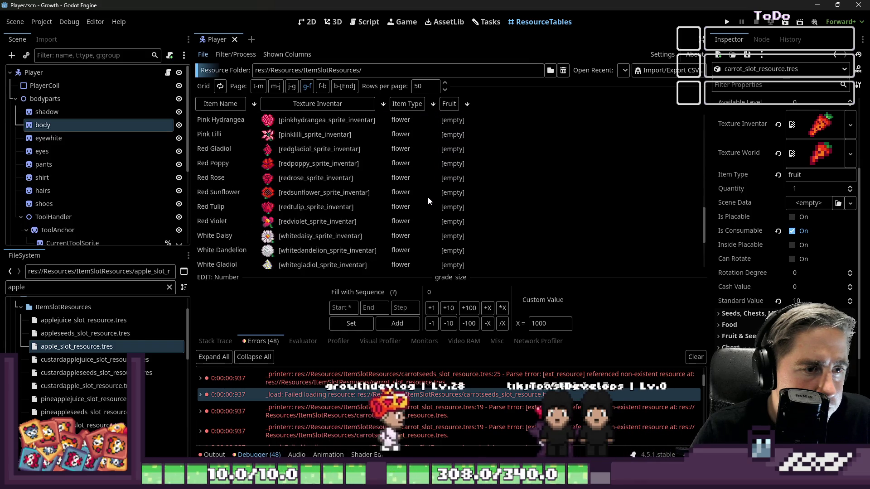
pyautogui.scroll(-3, 427, 196)
pyautogui.scroll(-3, 427, 197)
pyautogui.scroll(-3, 426, 192)
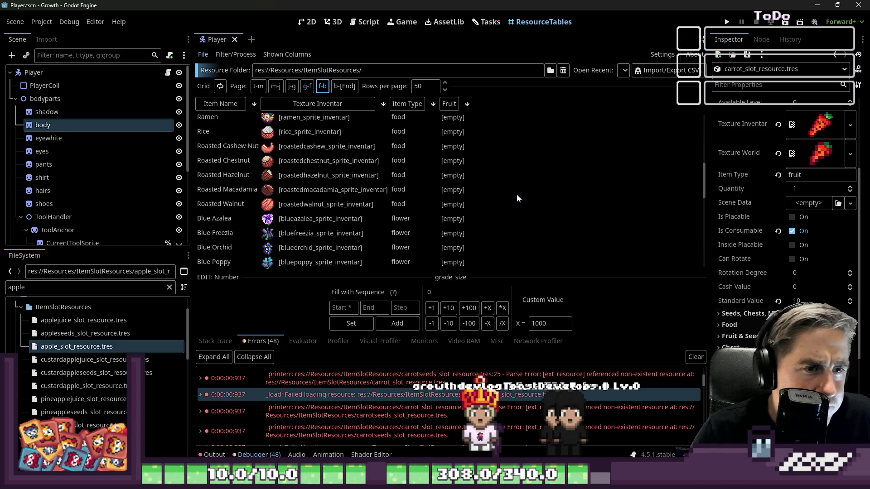
pyautogui.scroll(-3, 518, 196)
pyautogui.scroll(-3, 518, 195)
pyautogui.scroll(-3, 517, 196)
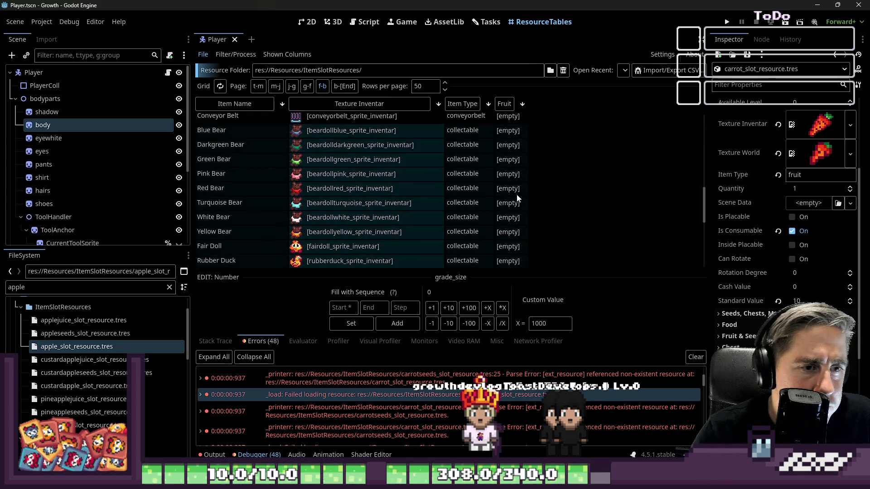
pyautogui.scroll(-3, 518, 197)
pyautogui.scroll(-3, 518, 196)
pyautogui.scroll(-3, 518, 196)
pyautogui.scroll(-3, 517, 193)
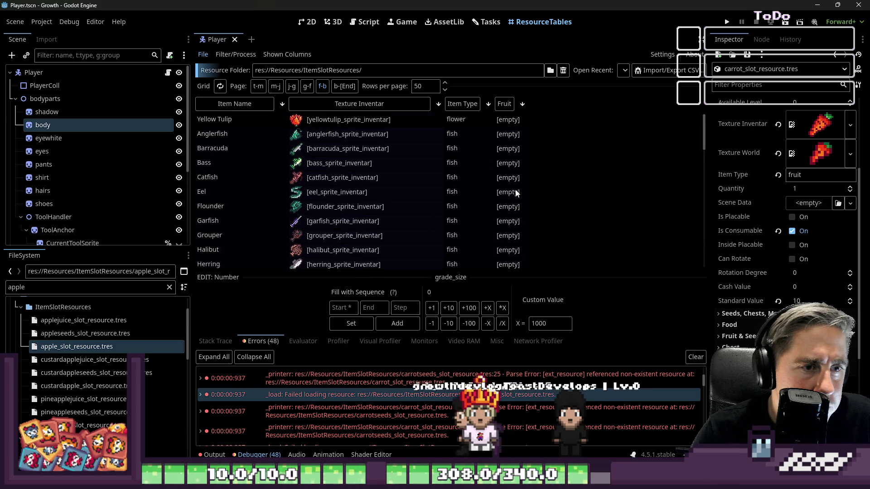
pyautogui.scroll(-3, 517, 193)
pyautogui.scroll(-3, 513, 193)
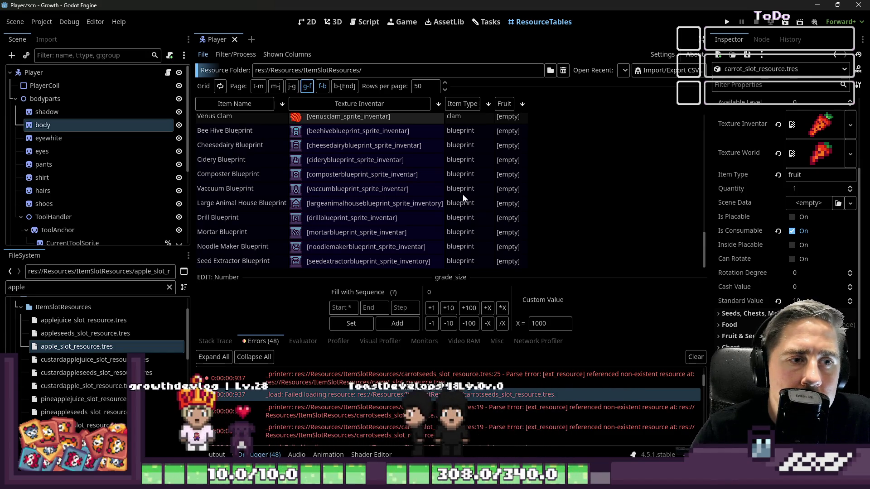
pyautogui.scroll(-5, 463, 197)
pyautogui.scroll(-3, 463, 197)
pyautogui.scroll(5, 461, 197)
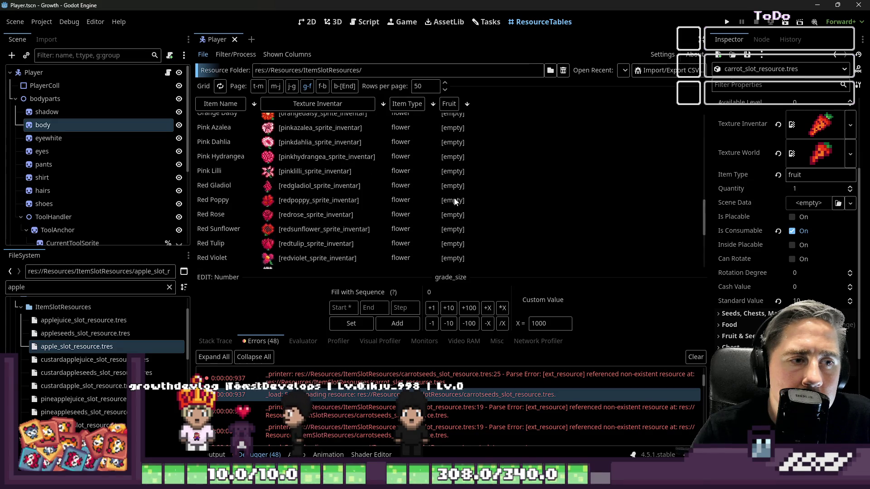
pyautogui.scroll(5, 460, 197)
pyautogui.scroll(5, 456, 200)
pyautogui.scroll(5, 455, 202)
pyautogui.scroll(2, 452, 197)
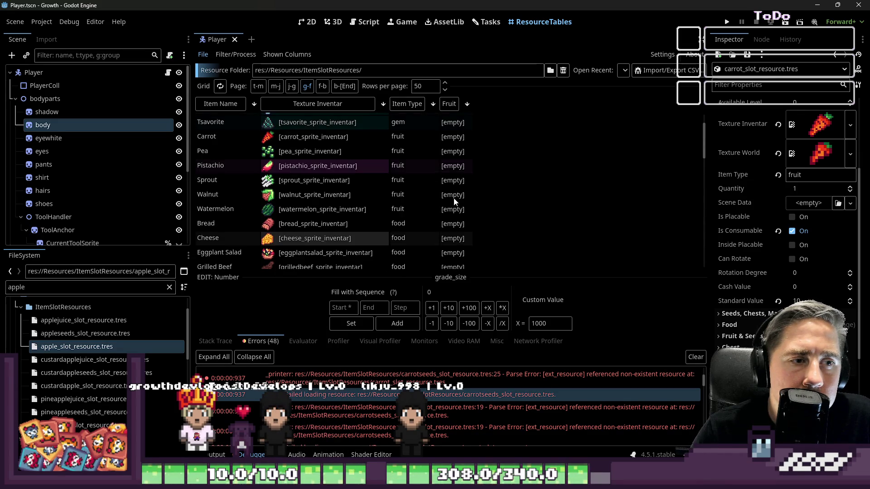
pyautogui.scroll(2, 451, 195)
pyautogui.click(403, 176)
pyautogui.scroll(-1, 402, 176)
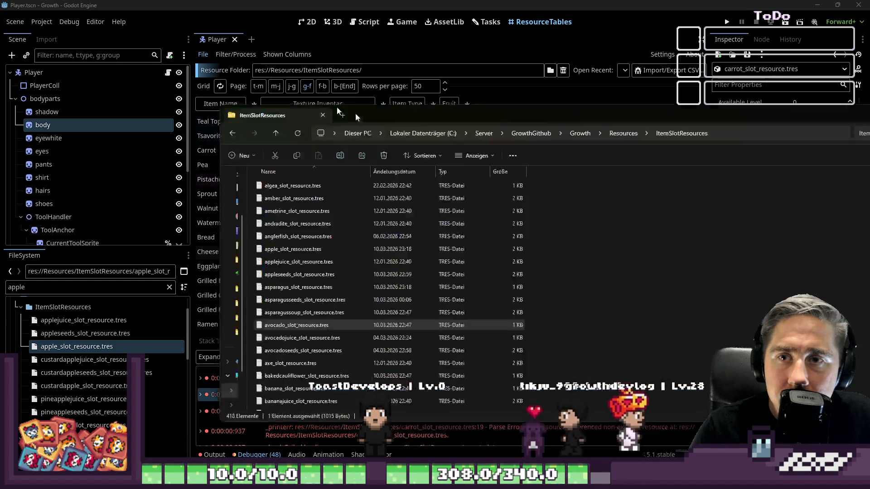
# - Move Explorer aside, check the avocadojuice and banana .tres files, then Alt+Tab back to Godot
pyautogui.moveTo(355, 118); pyautogui.dragTo(290, 43)
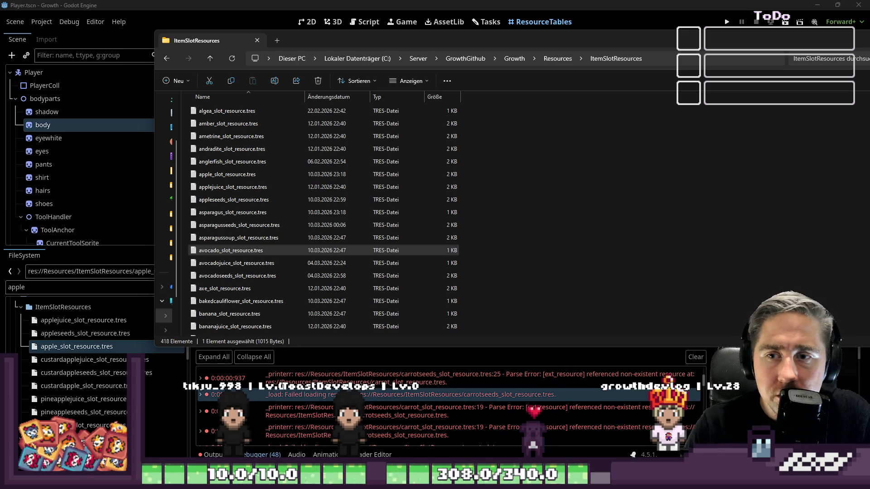
pyautogui.click(277, 262)
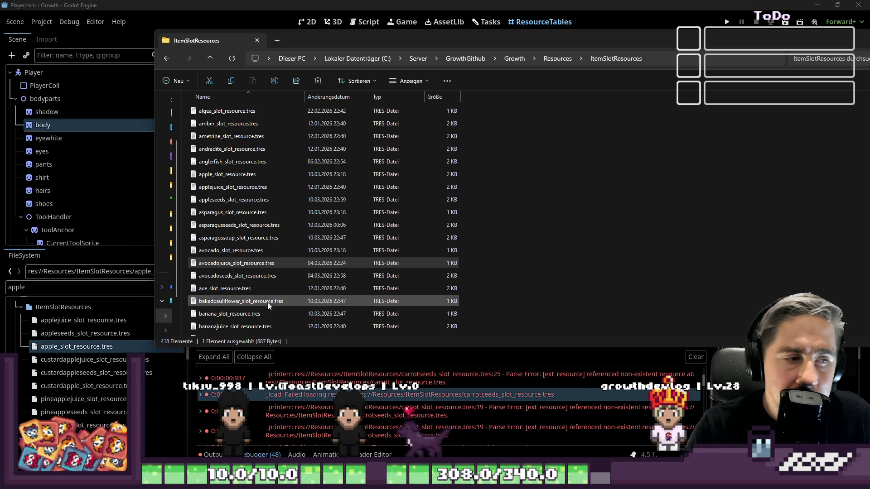
pyautogui.scroll(-2, 247, 290)
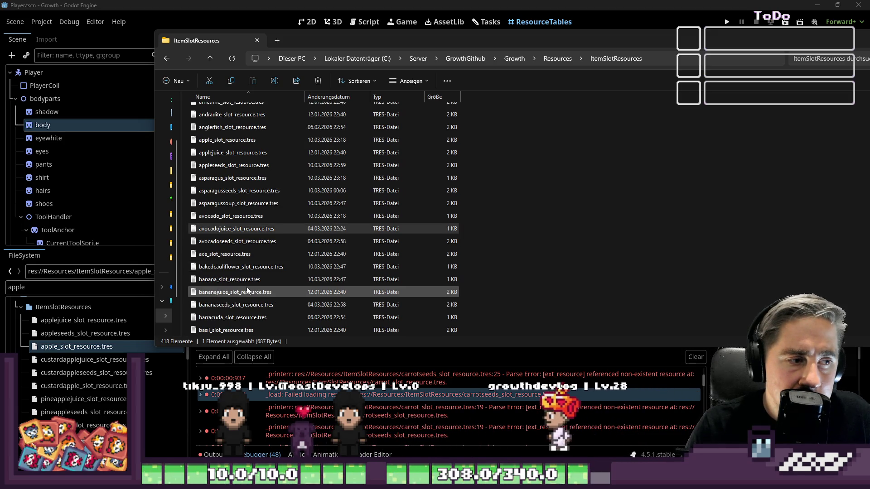
pyautogui.click(260, 238)
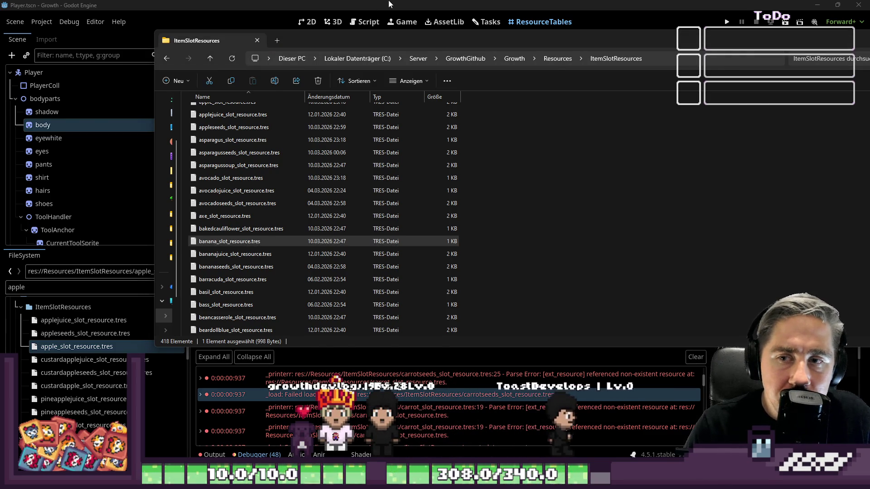
pyautogui.hotkey('alt', 'Tab')
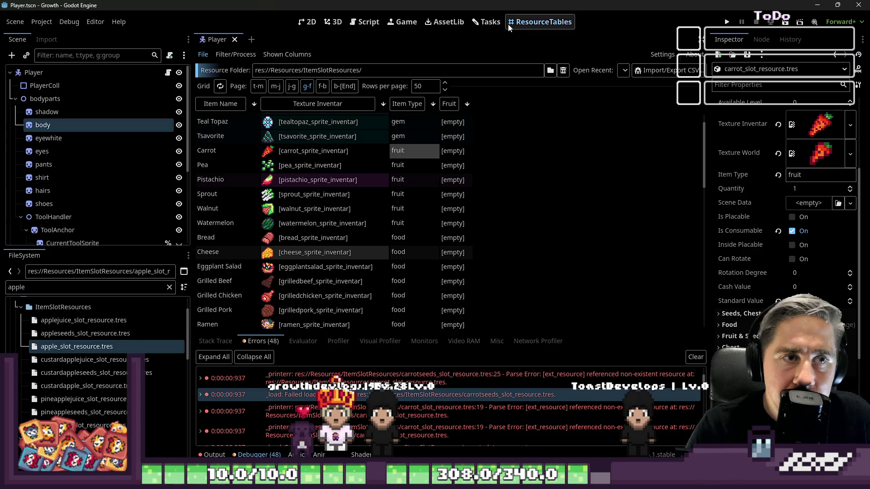
pyautogui.click(489, 23)
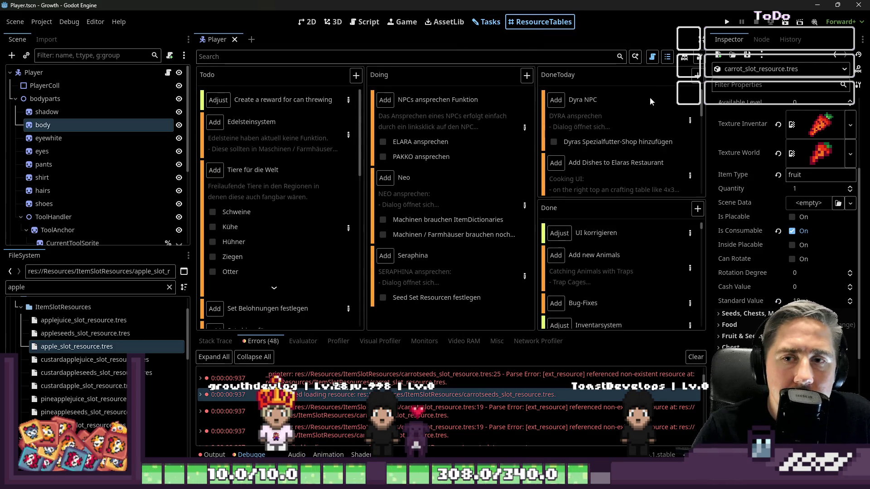
pyautogui.click(547, 25)
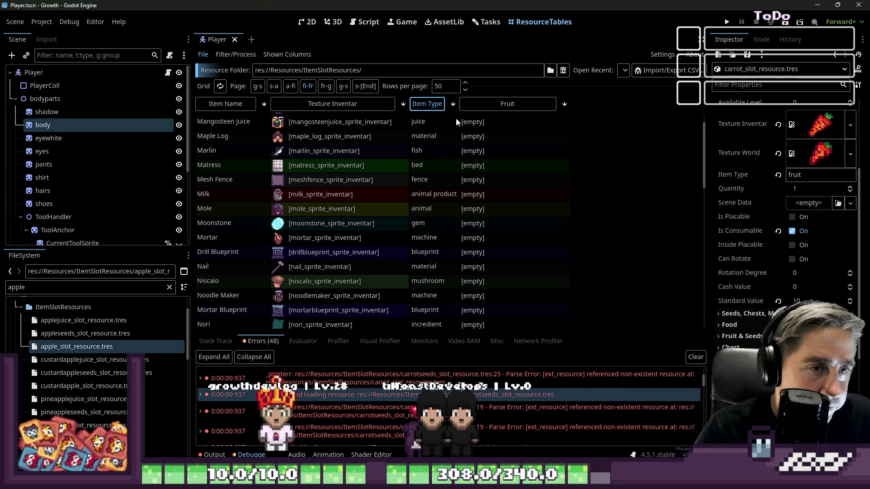
# - Sort the item resource table by the Item Type column
pyautogui.click(453, 104)
pyautogui.scroll(-2, 445, 137)
pyautogui.scroll(-2, 406, 169)
pyautogui.scroll(-2, 406, 169)
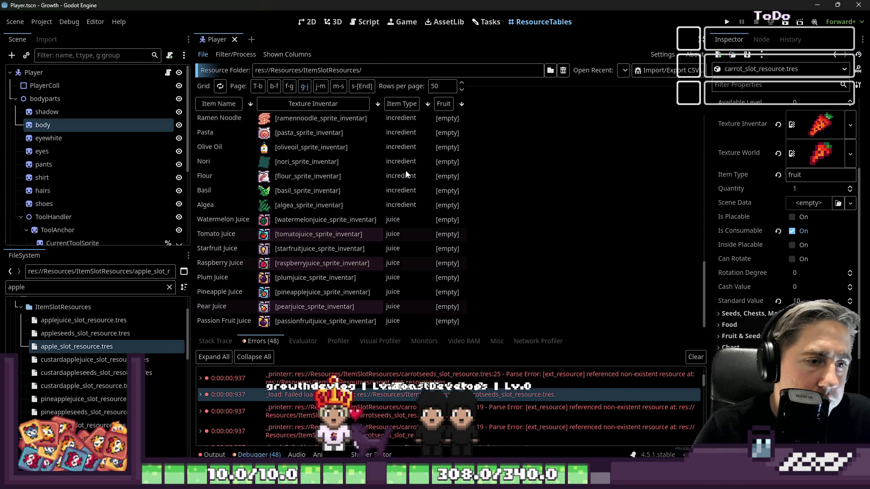
pyautogui.scroll(6, 392, 158)
pyautogui.scroll(1, 392, 158)
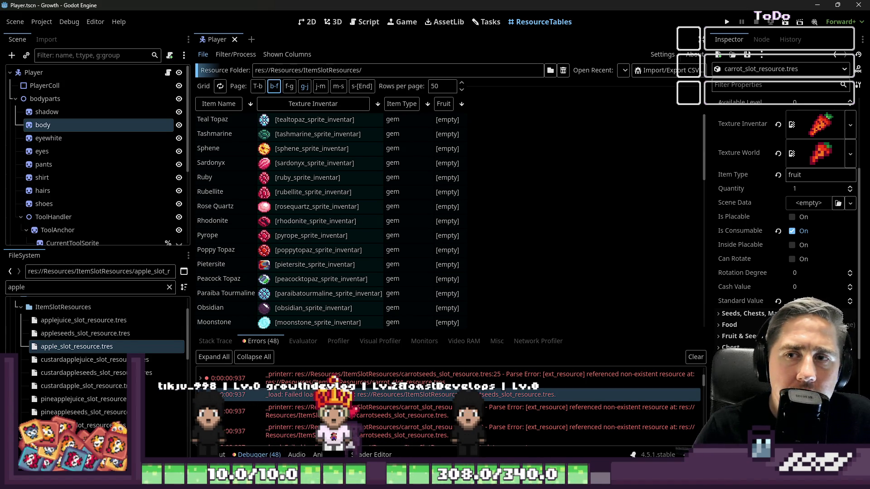
pyautogui.scroll(-5, 405, 203)
pyautogui.scroll(-5, 404, 201)
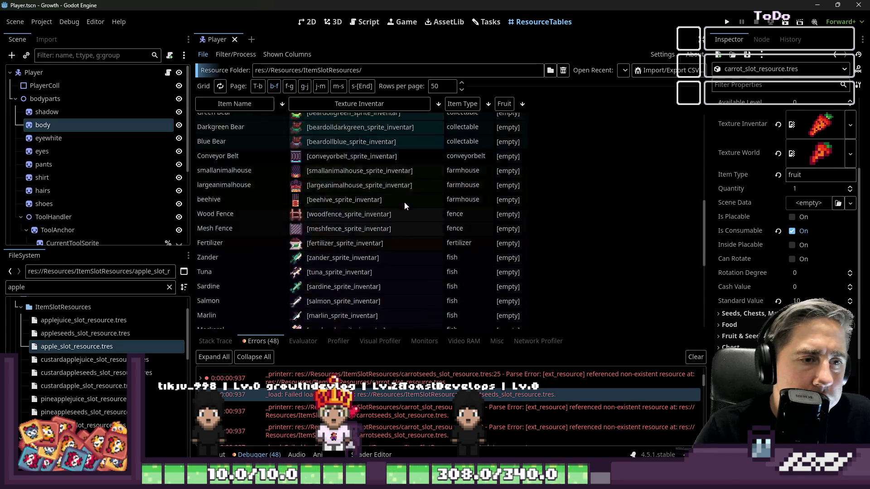
pyautogui.scroll(-5, 406, 195)
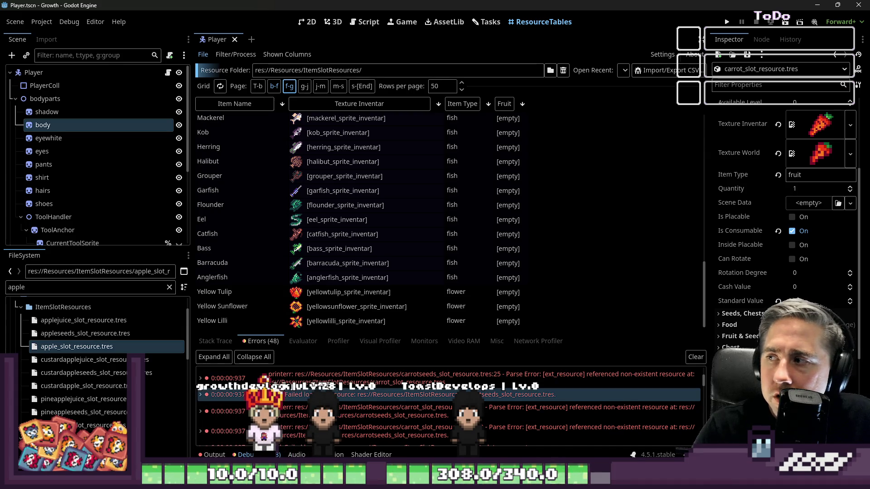
pyautogui.scroll(-5, 426, 186)
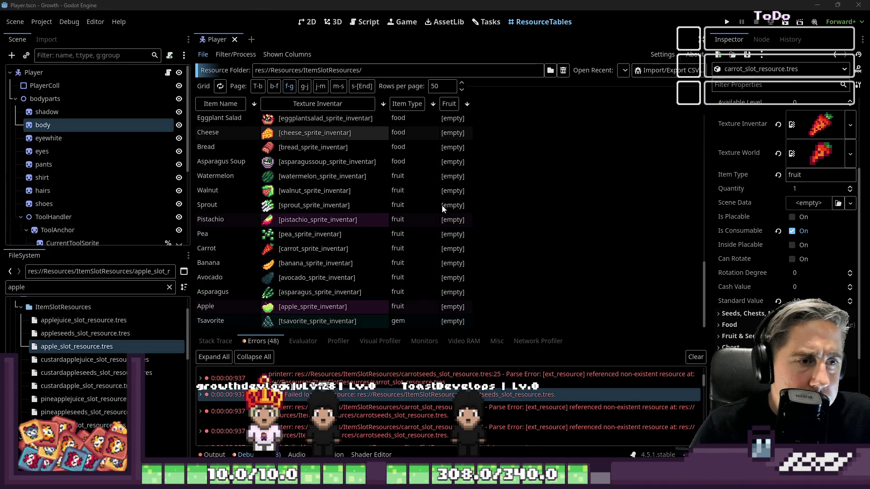
# - Load the Asparagus item resource in the Inspector, then switch to the ItemSlotResources Explorer window
pyautogui.click(292, 294)
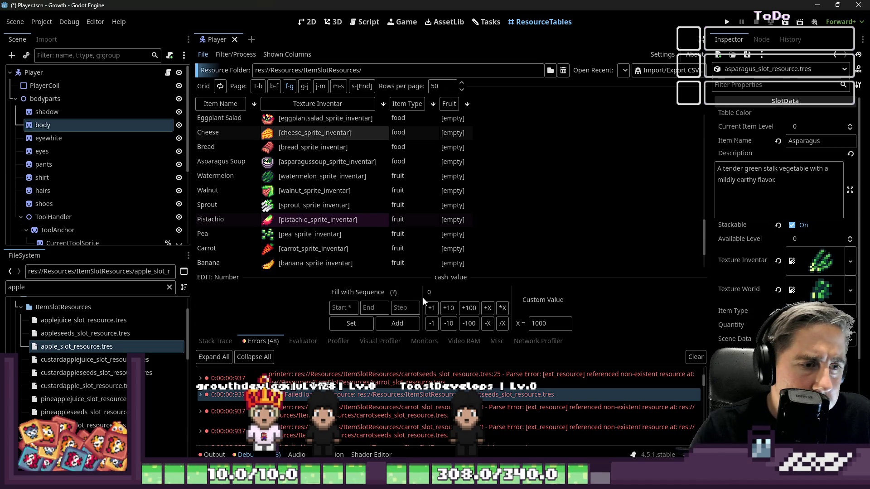
pyautogui.scroll(-1, 615, 197)
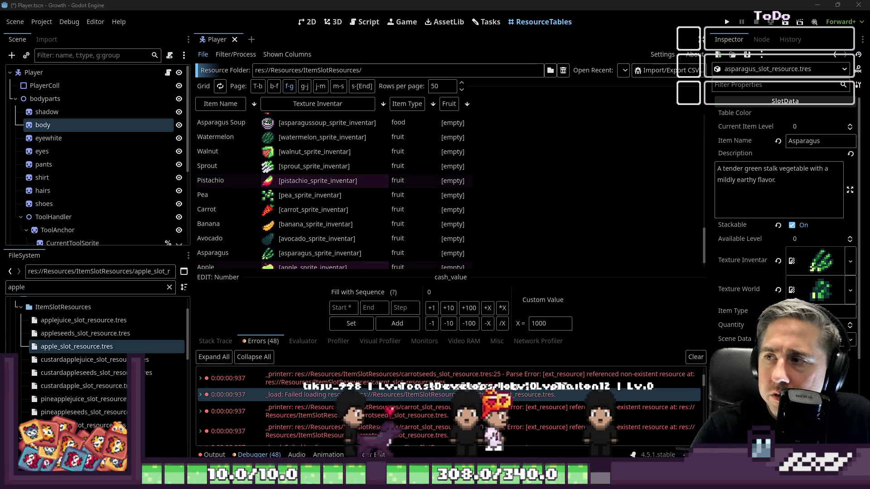
pyautogui.hotkey('alt', 'Tab')
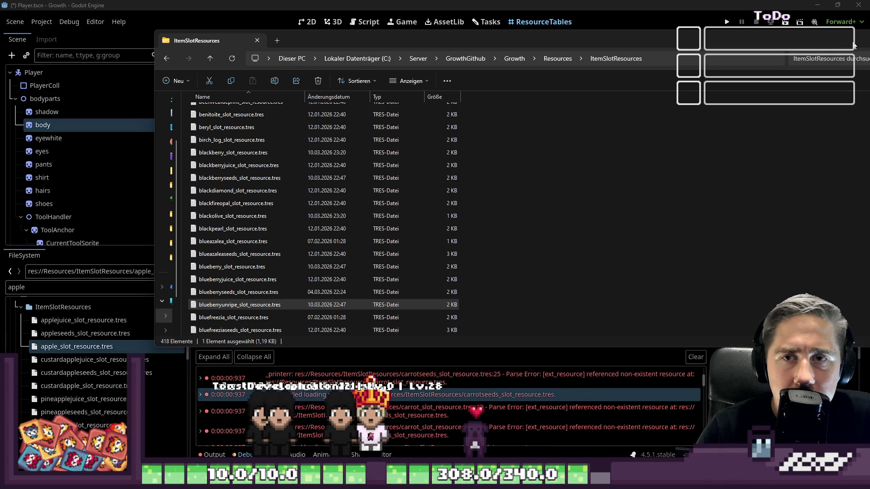
# - Reposition and enlarge the Explorer window over the Godot editor
pyautogui.moveTo(854, 45); pyautogui.dragTo(499, 145)
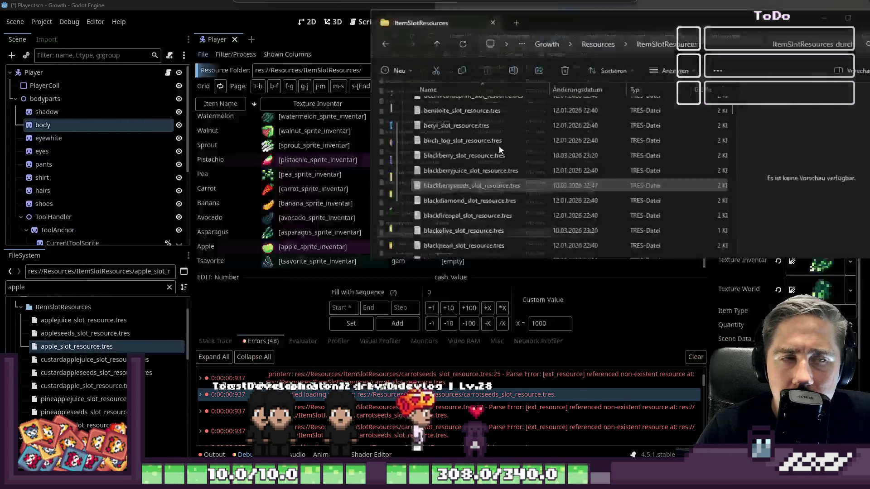
pyautogui.moveTo(499, 145); pyautogui.dragTo(656, 9)
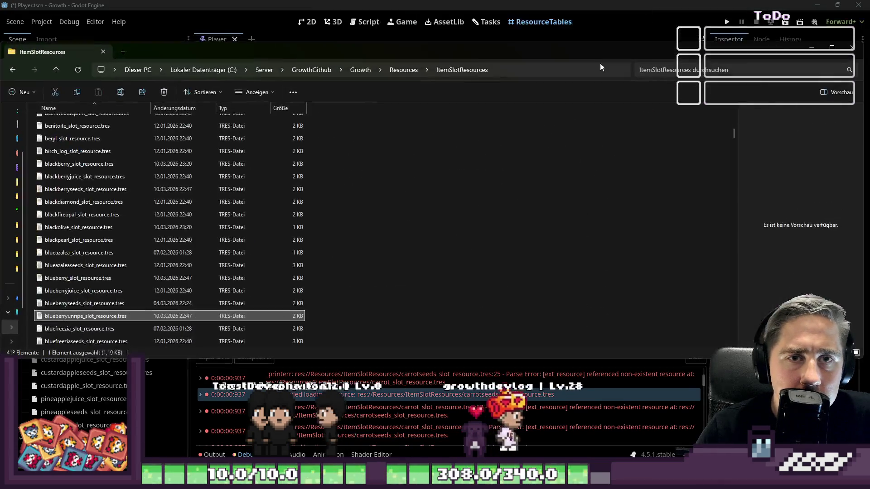
pyautogui.rightClick(594, 173)
pyautogui.click(529, 96)
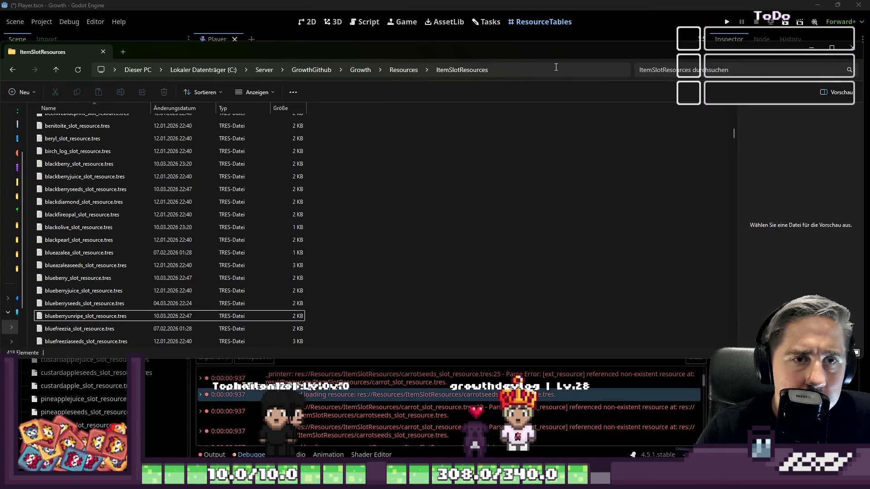
# - Copy the ItemSlotResources folder path from the address bar and minimize Explorer
pyautogui.click(555, 67)
pyautogui.rightClick(535, 70)
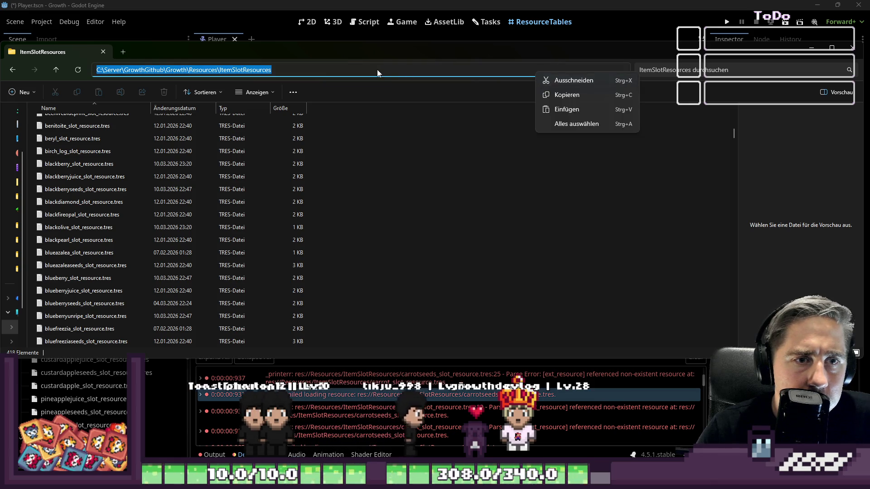
pyautogui.click(567, 95)
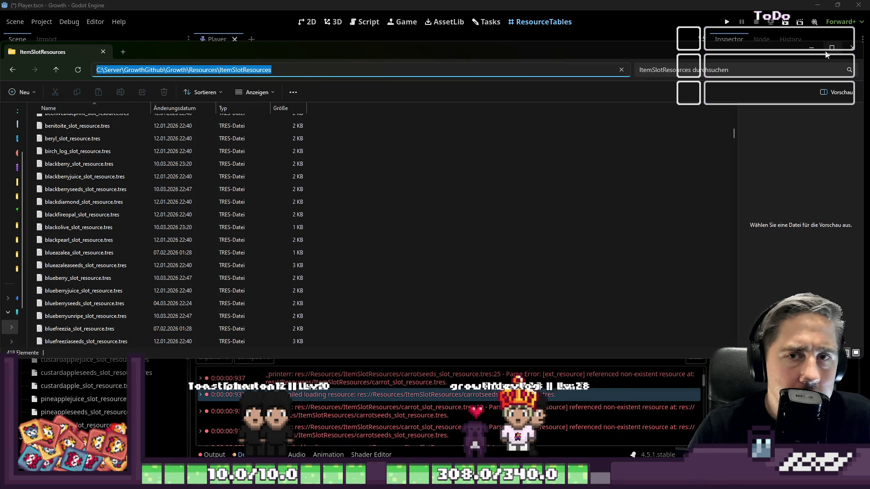
pyautogui.click(812, 48)
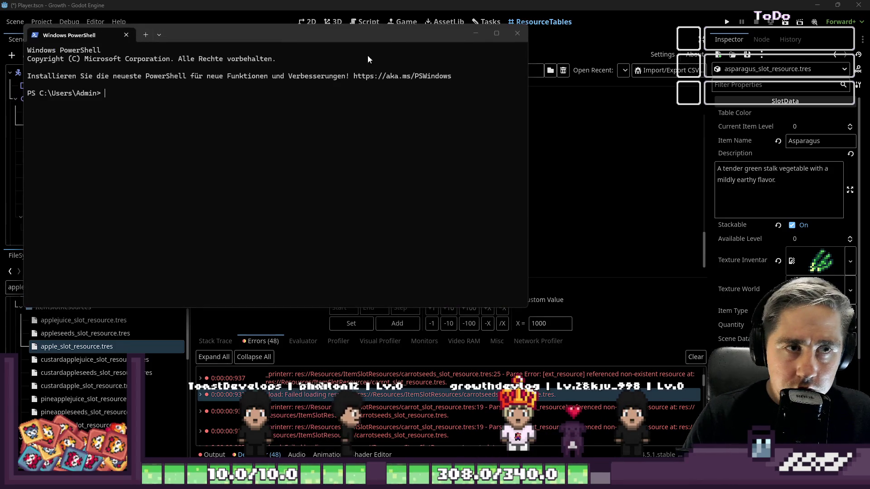
# - Bring the PowerShell window in the ItemSlotResources folder forward over the editor
pyautogui.moveTo(380, 31); pyautogui.dragTo(763, 73)
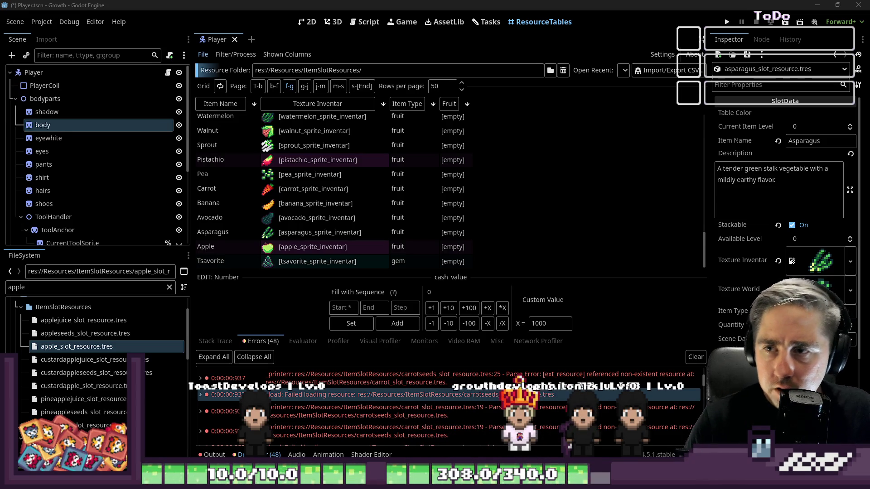
pyautogui.hotkey('alt', 'Tab')
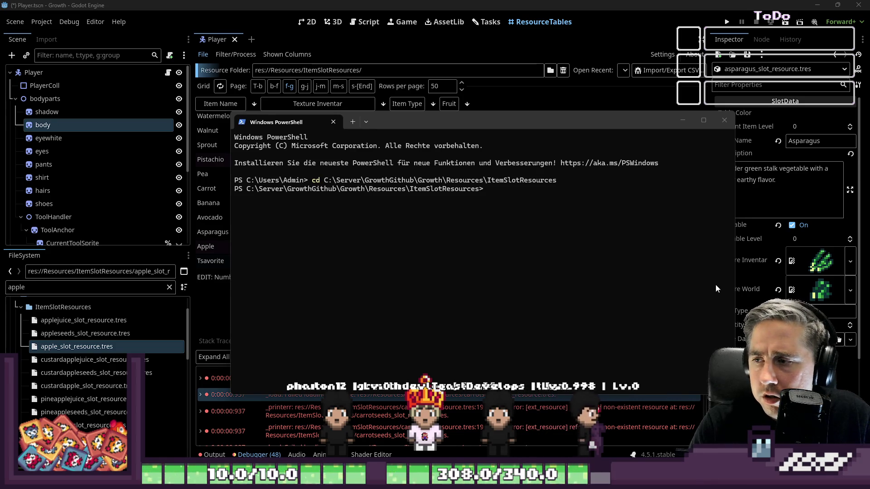
pyautogui.click(567, 198)
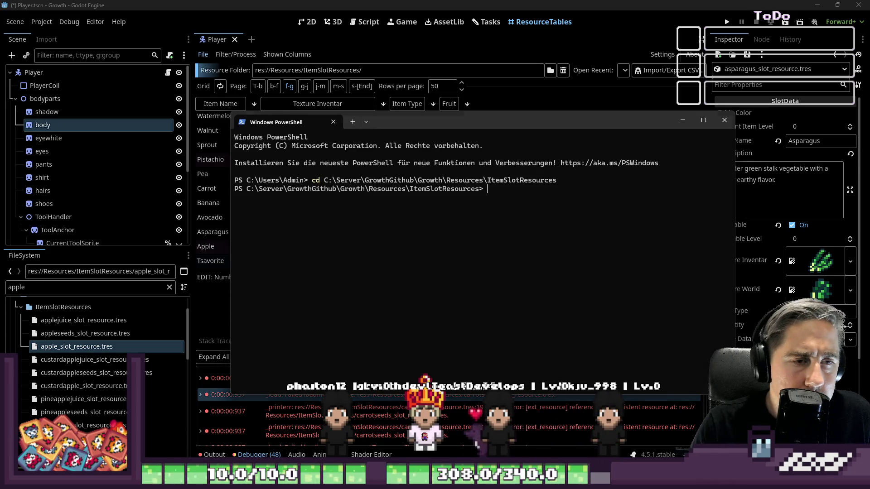
# - Paste the cleanup script twice, cancelling the multi-line paste warning each time
pyautogui.hotkey('ctrl', 'v')
pyautogui.click(559, 313)
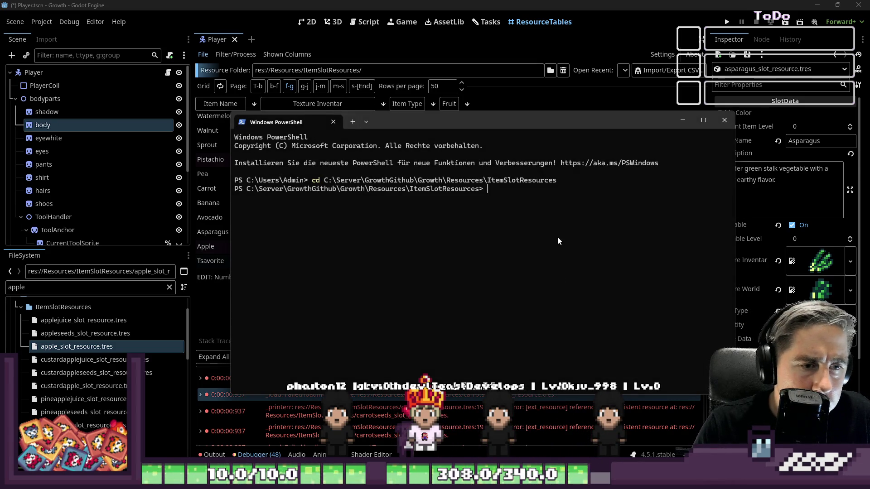
pyautogui.hotkey('ctrl', 'v')
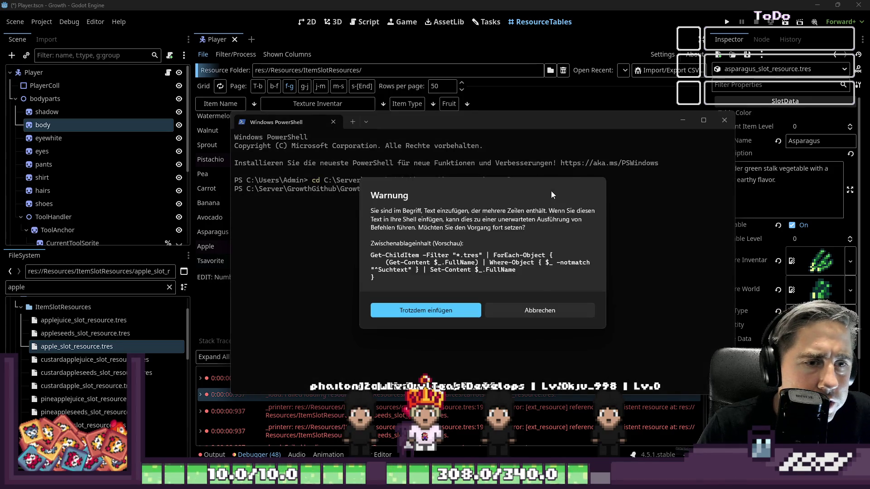
pyautogui.click(529, 310)
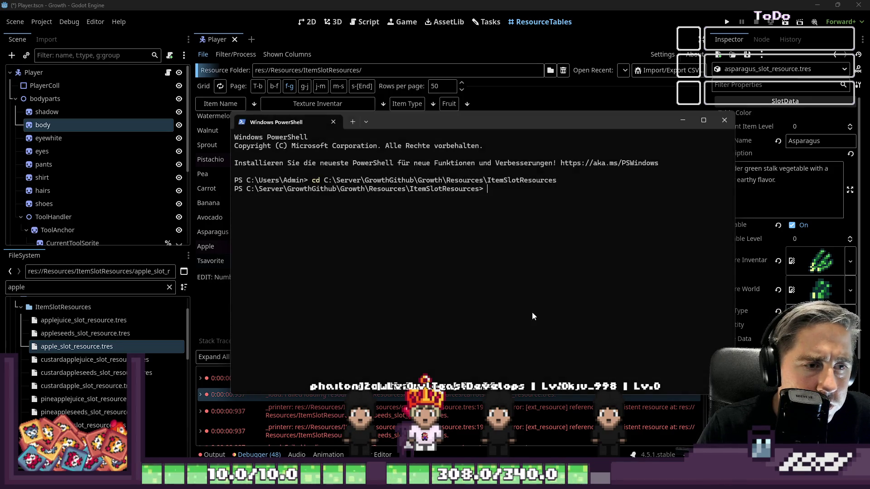
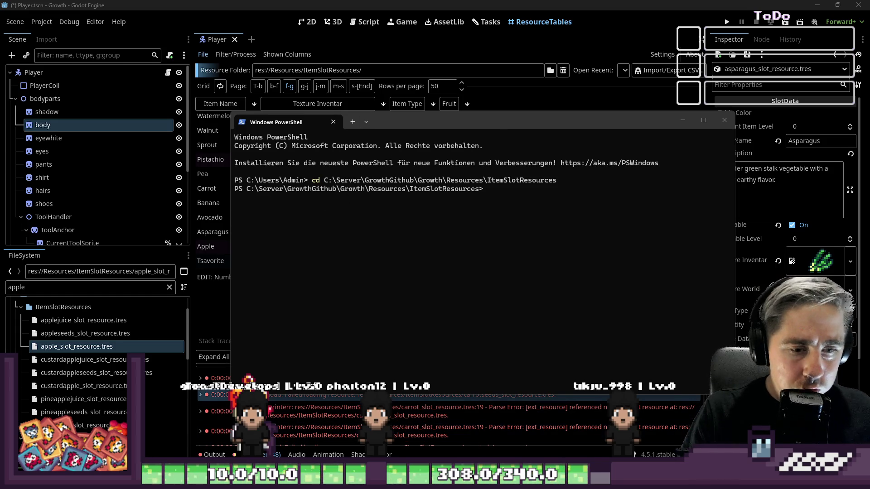
# - Copy the ItemSlotResources folder and paste a backup of it into the GrowthGithub folder
pyautogui.click(467, 421)
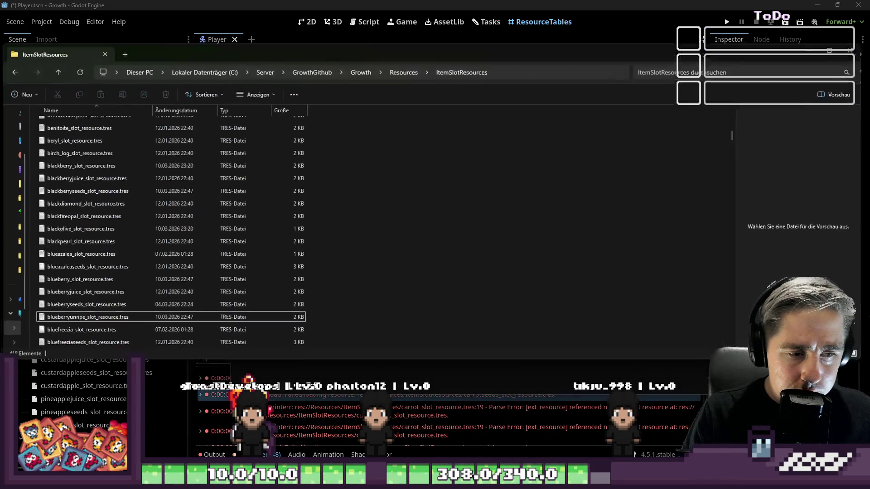
pyautogui.scroll(2, 248, 217)
pyautogui.hotkey('ctrl', 'a')
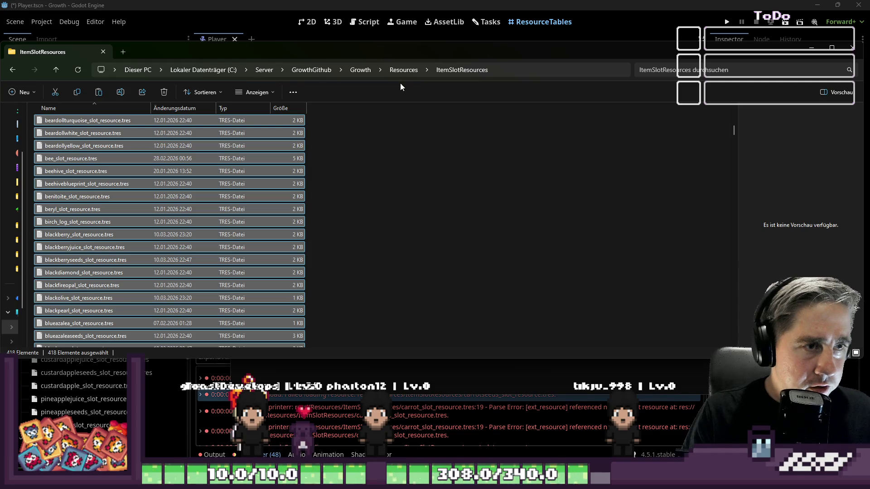
pyautogui.click(407, 71)
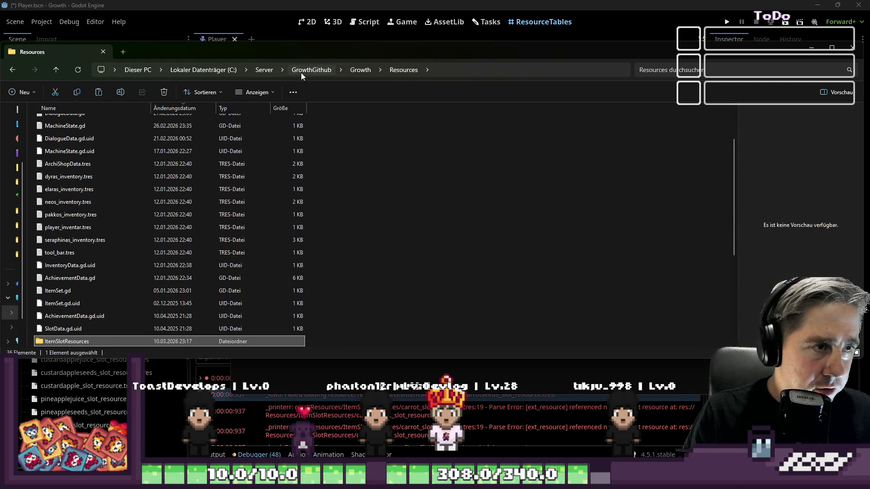
pyautogui.click(320, 69)
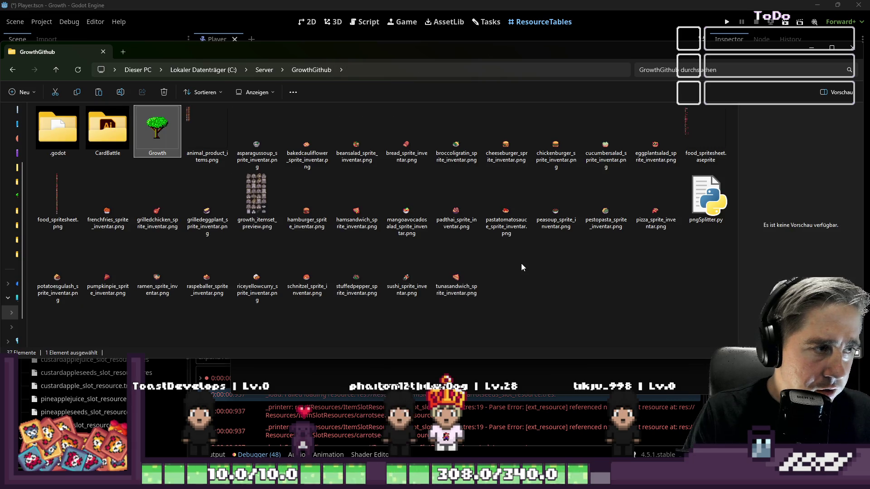
pyautogui.hotkey('ctrl', 'v')
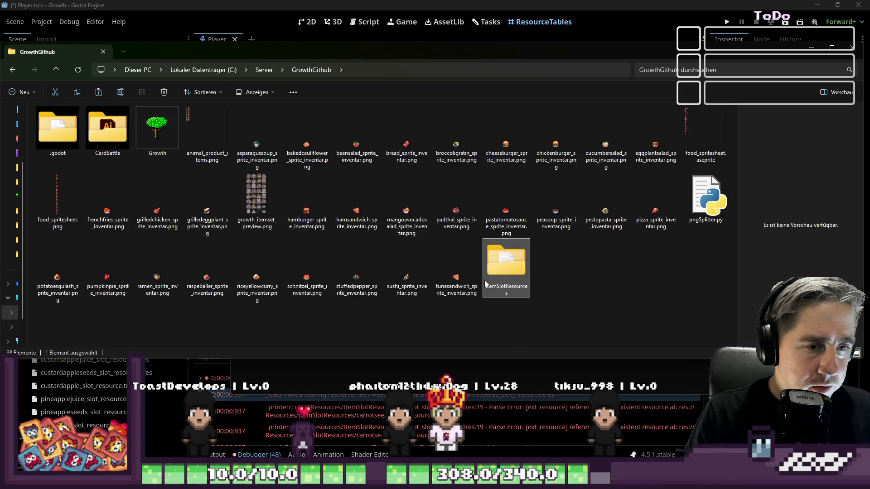
# - Check the backup copy, then navigate back into the Growth project's Resources folder
pyautogui.doubleClick(485, 283)
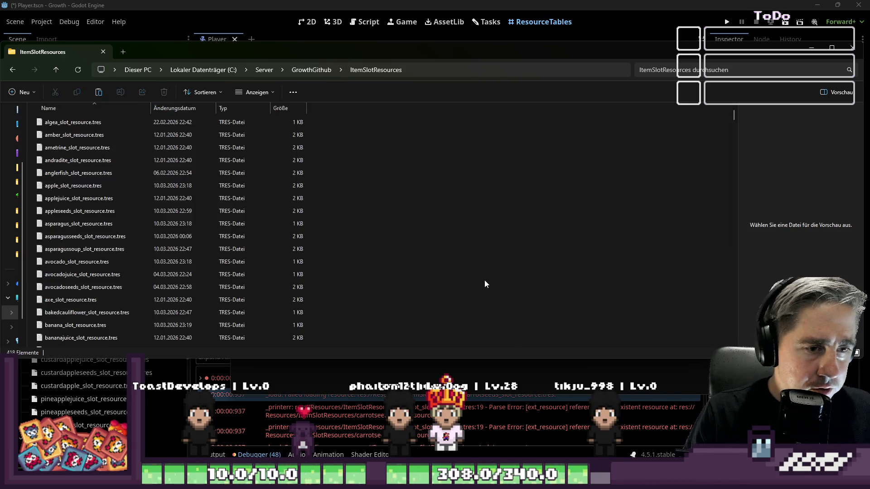
pyautogui.click(309, 69)
pyautogui.doubleClick(157, 128)
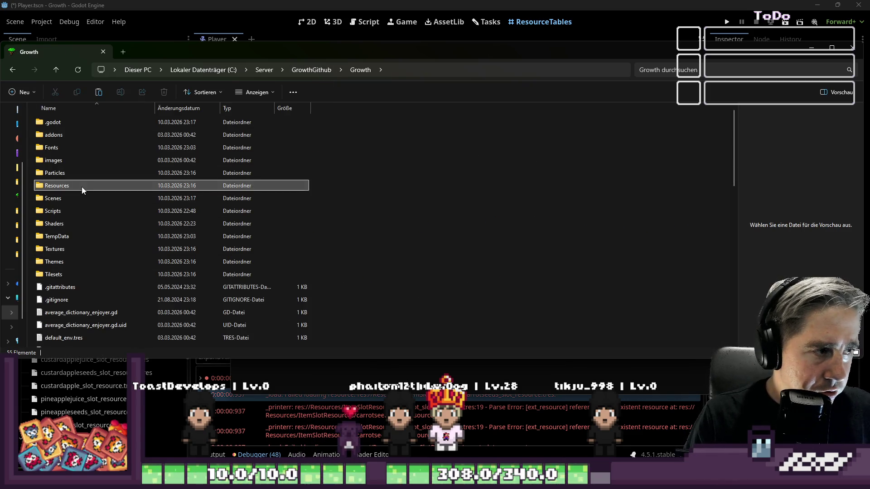
pyautogui.doubleClick(82, 186)
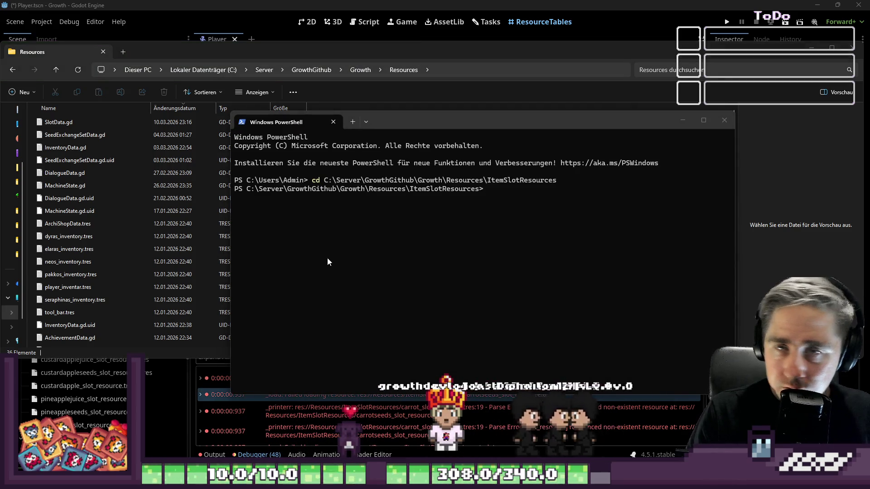
# - Run the pasted script that strips lines starting with 'seedextractor' from every .tres file
pyautogui.write('Get-ChildItem -Filter "*.tres" | ForEach-Object {     $filePath = $_.FullName     (Get-Content $filePath) | Where-Object { $_ -notmatch "^seedextractor" } | Set-Content $filePath }')
pyautogui.click(446, 314)
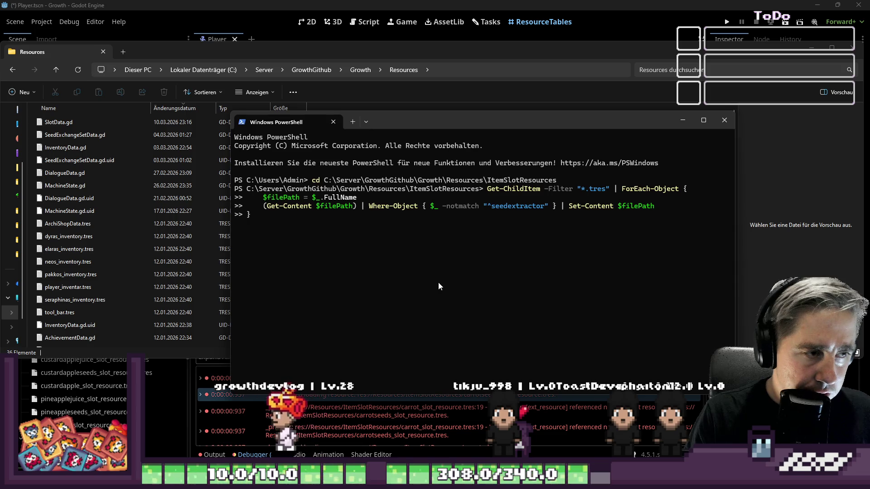
pyautogui.press('Return')
# - Switch between the Resources folder sorted by modification date and the shell to check the result
pyautogui.click(68, 173)
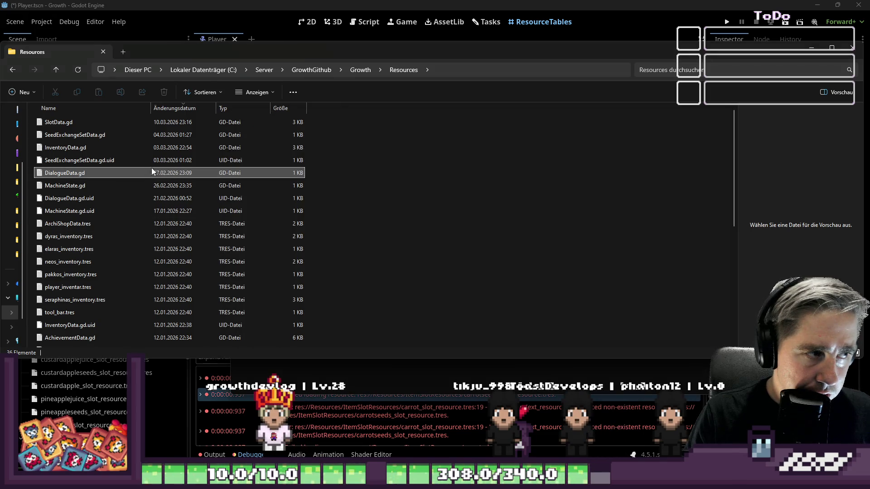
pyautogui.click(190, 105)
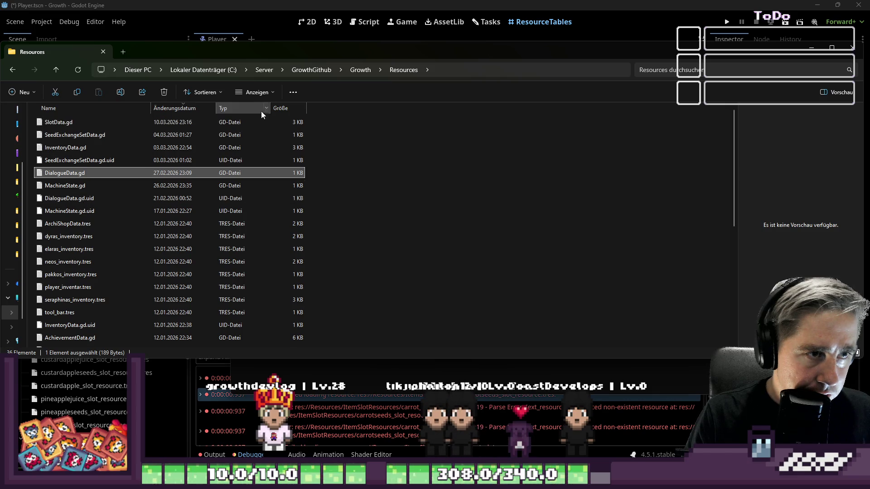
pyautogui.click(369, 68)
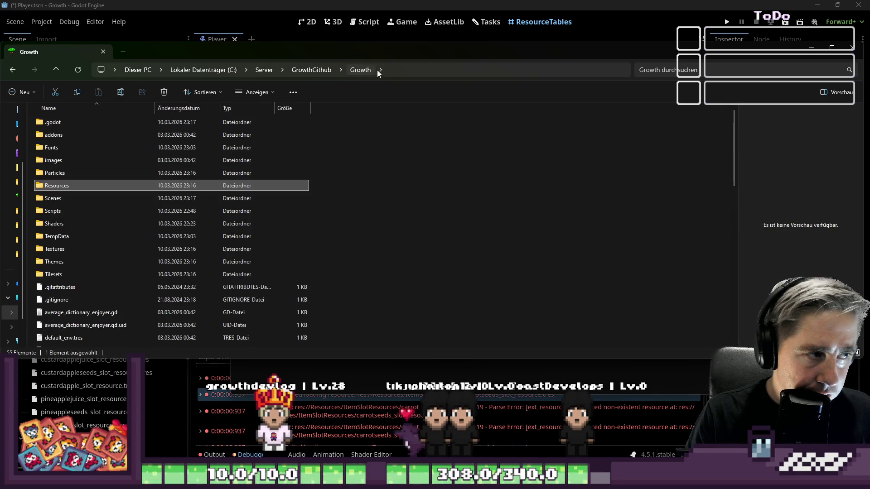
pyautogui.scroll(-6, 74, 187)
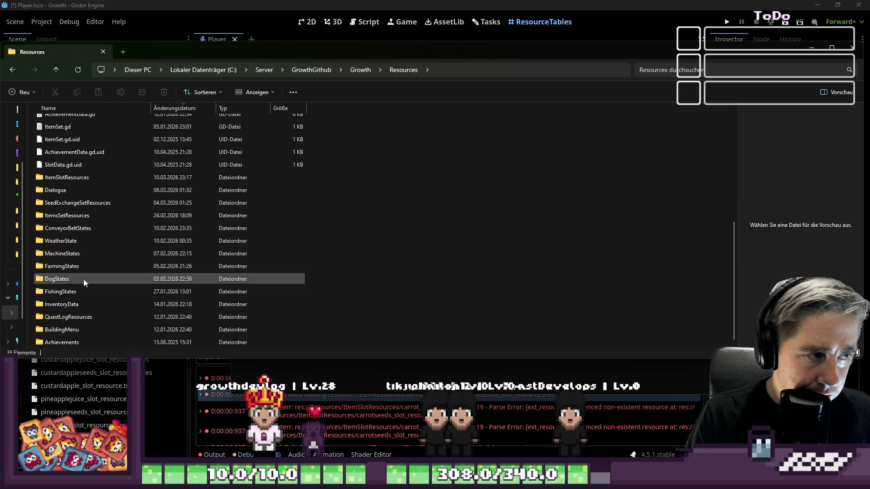
pyautogui.hotkey('alt', 'Tab')
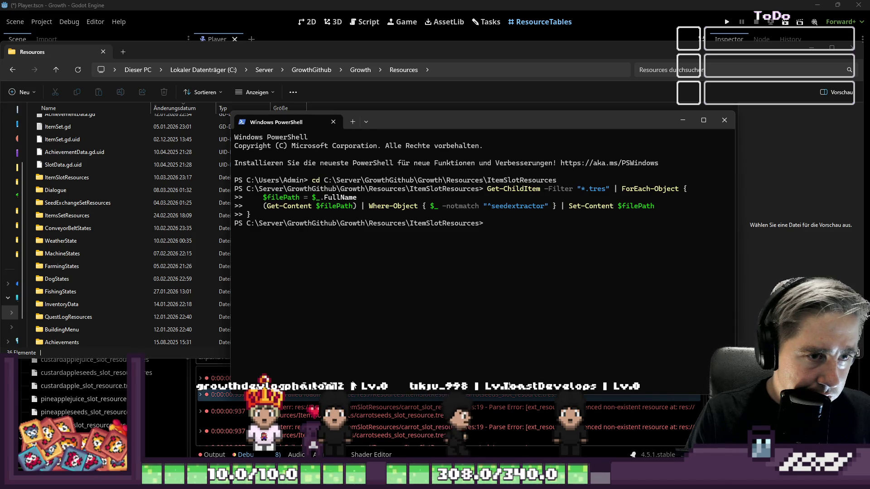
pyautogui.click(83, 216)
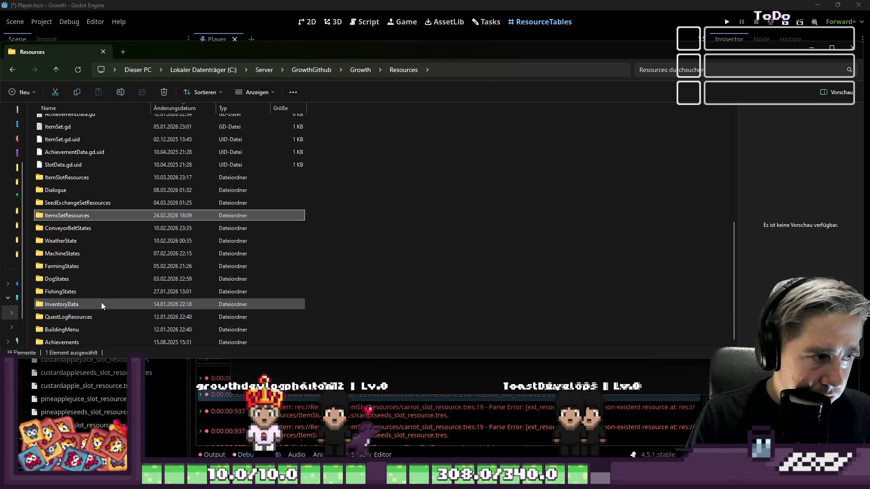
# - Sort ItemSlotResources by Änderungsdatum and compare appleseeds, avocado and mangosteen file sizes
pyautogui.doubleClick(96, 178)
pyautogui.click(195, 106)
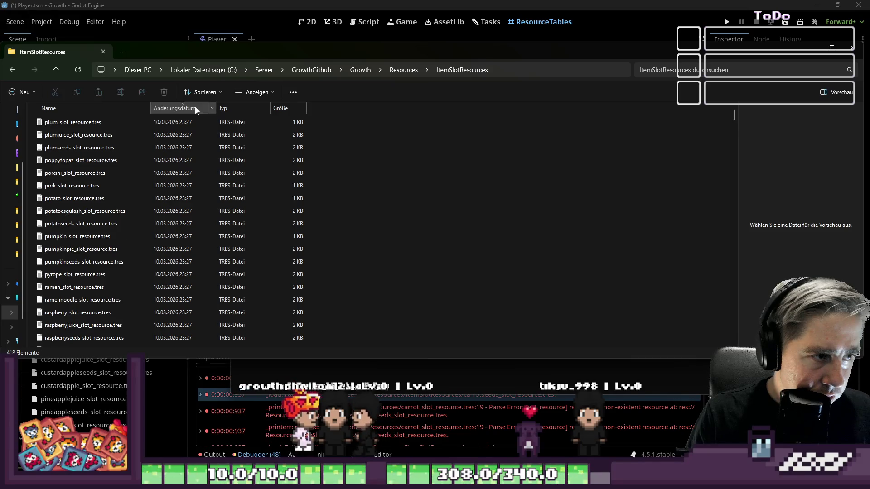
pyautogui.click(159, 215)
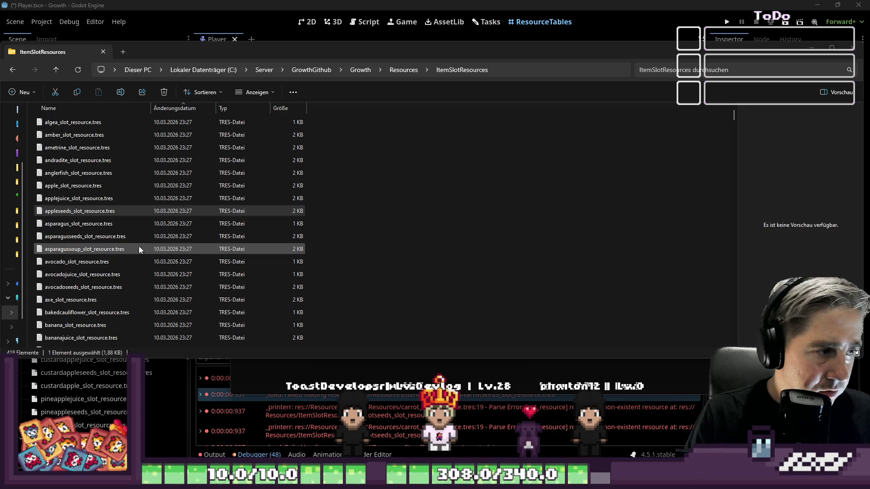
pyautogui.click(103, 263)
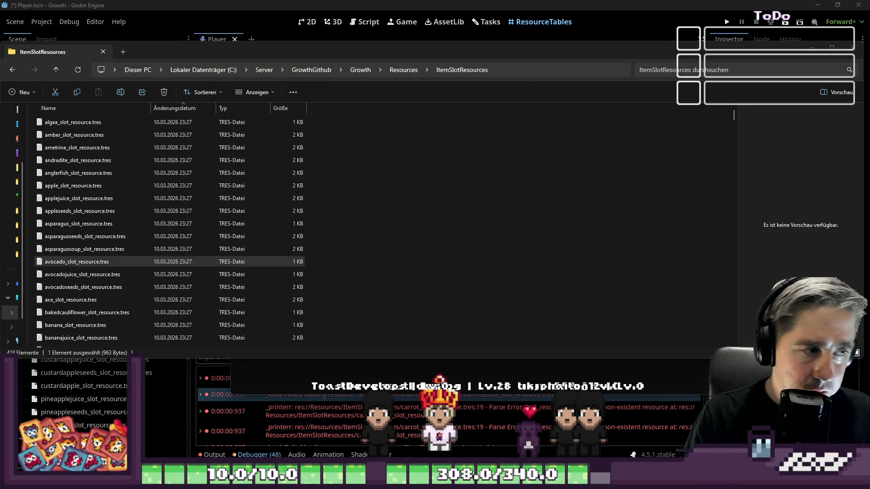
pyautogui.scroll(-15, 270, 278)
pyautogui.scroll(-15, 270, 274)
pyautogui.scroll(-15, 268, 265)
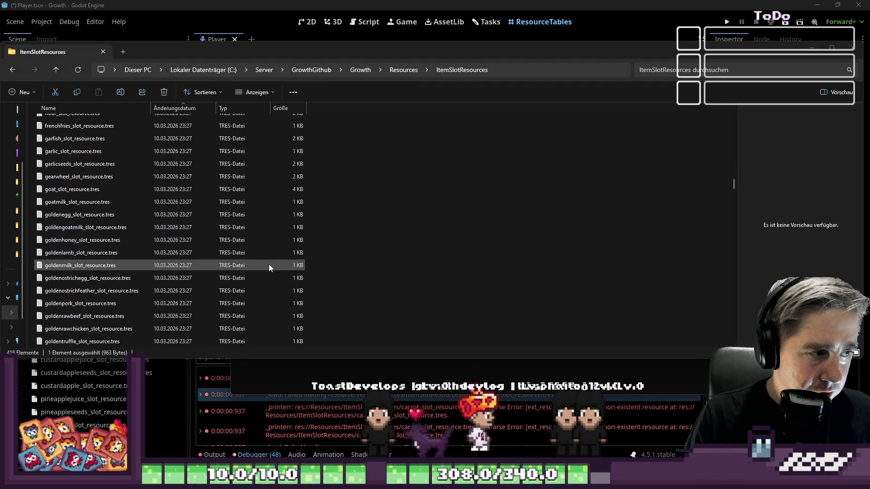
pyautogui.scroll(-15, 256, 256)
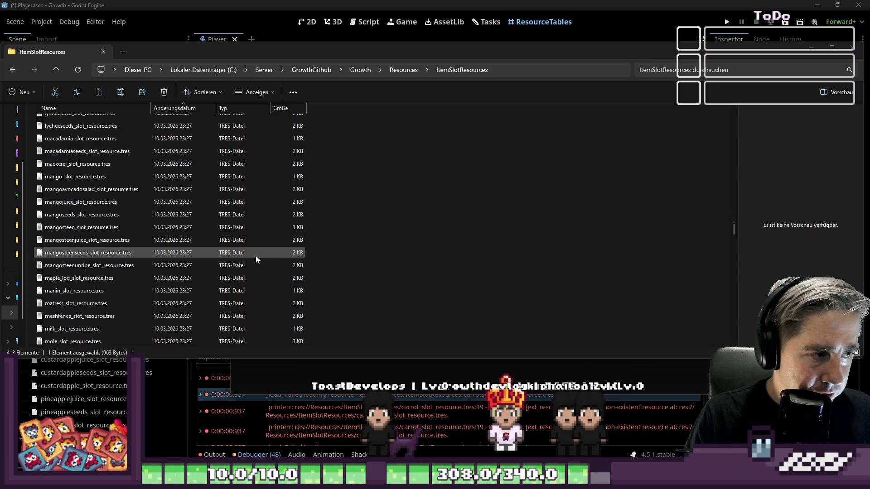
pyautogui.click(86, 228)
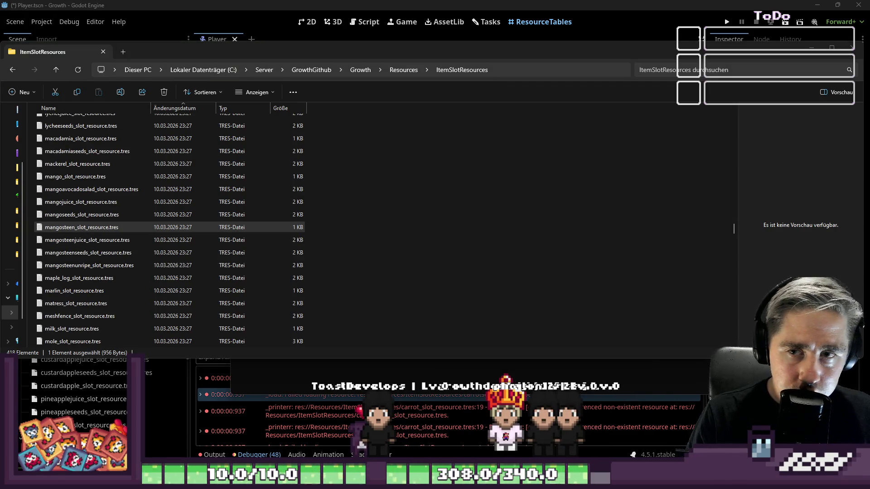
# - Switch window focus and close the File Explorer window
pyautogui.hotkey('alt', 'Tab')
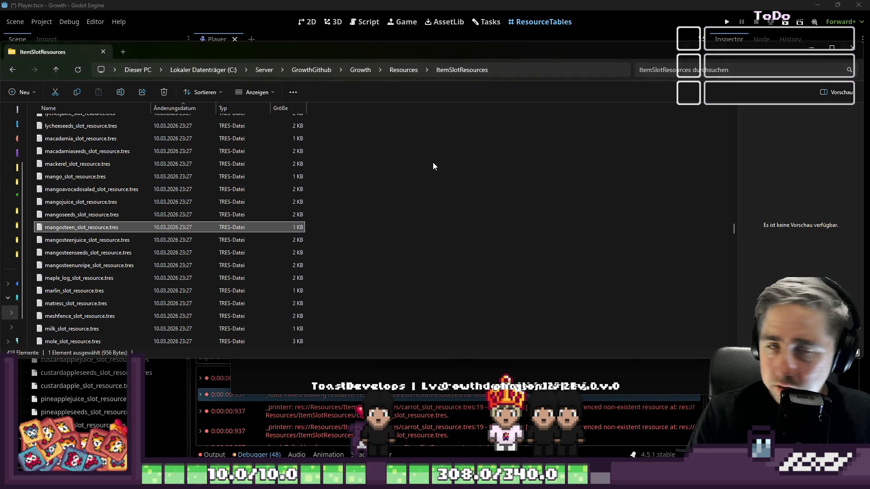
pyautogui.hotkey('alt', 'Tab')
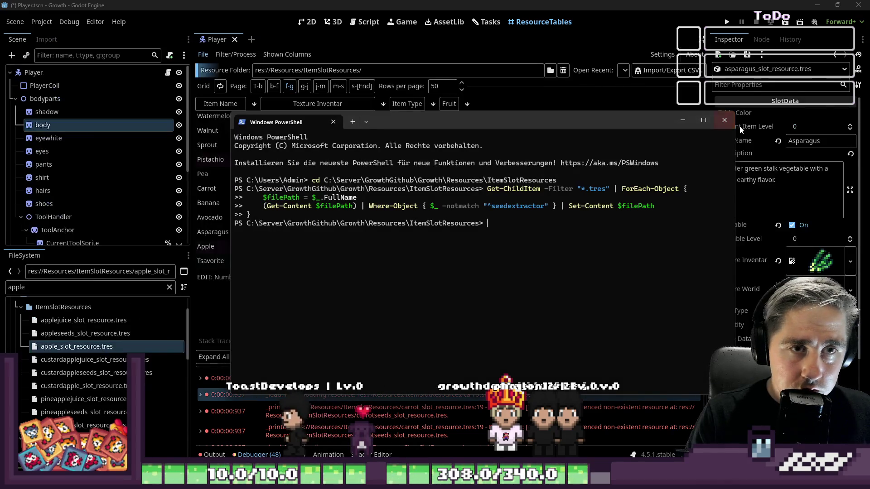
# - Close the PowerShell window, returning to Godot's ResourceTables item list
pyautogui.click(723, 121)
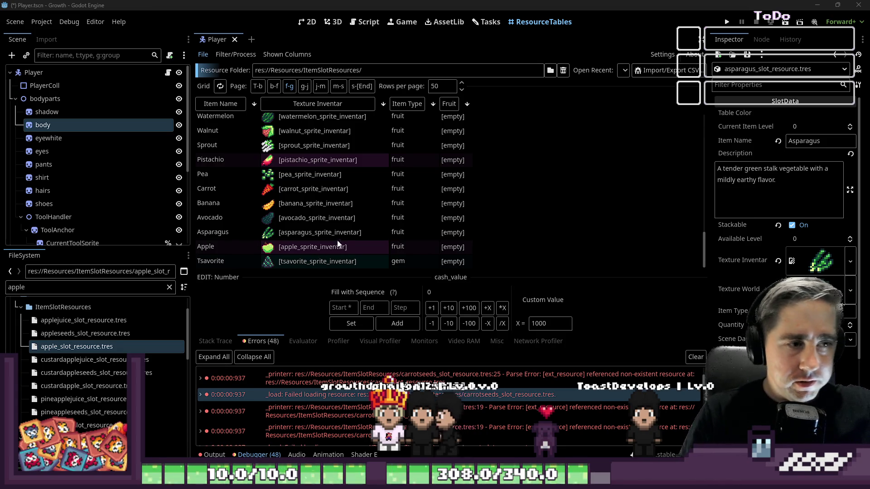
# - Sort the ResourceTables grid by Item Type and page through the fr-fl and f-fr item pages
pyautogui.click(488, 21)
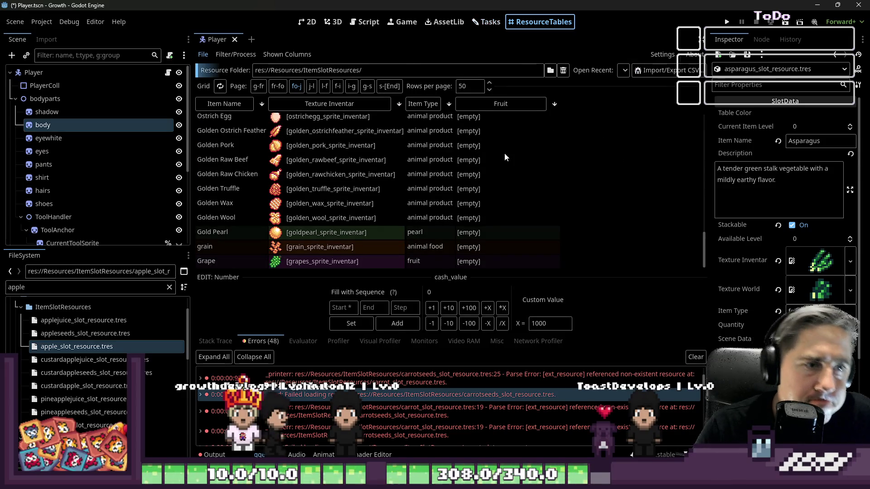
pyautogui.scroll(2, 488, 176)
pyautogui.scroll(5, 488, 176)
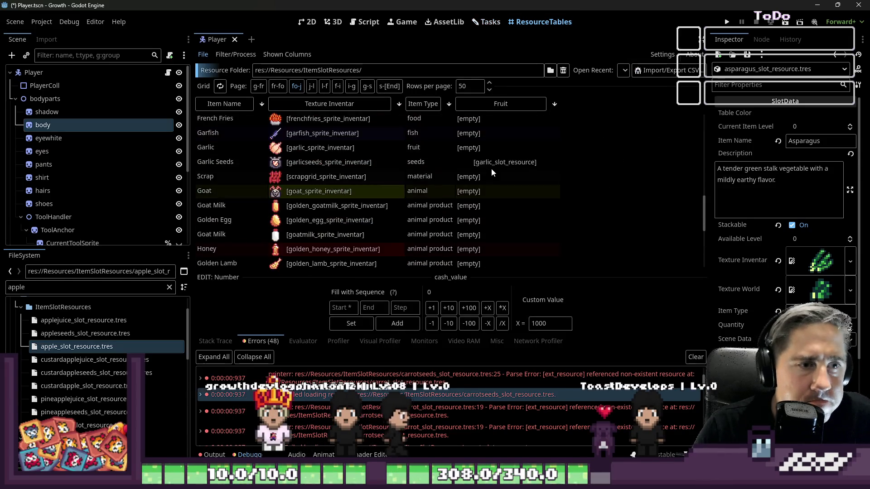
pyautogui.scroll(3, 491, 168)
pyautogui.scroll(4, 488, 152)
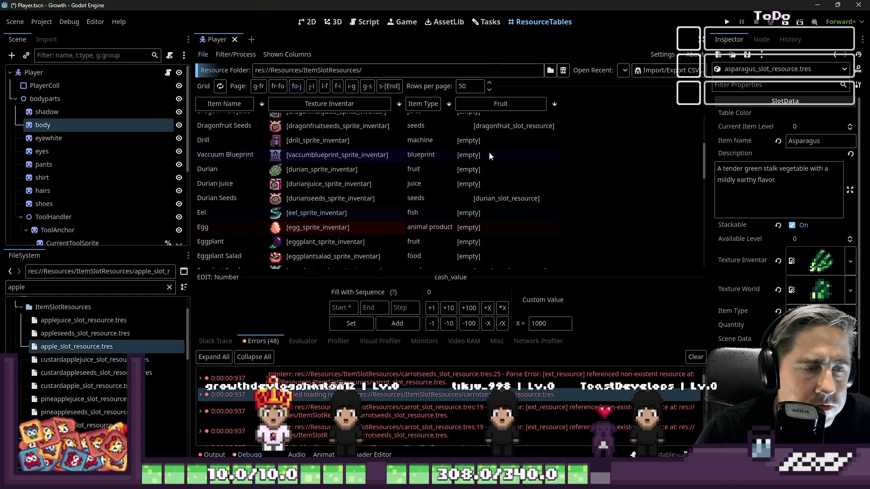
pyautogui.scroll(3, 489, 152)
pyautogui.scroll(2, 488, 151)
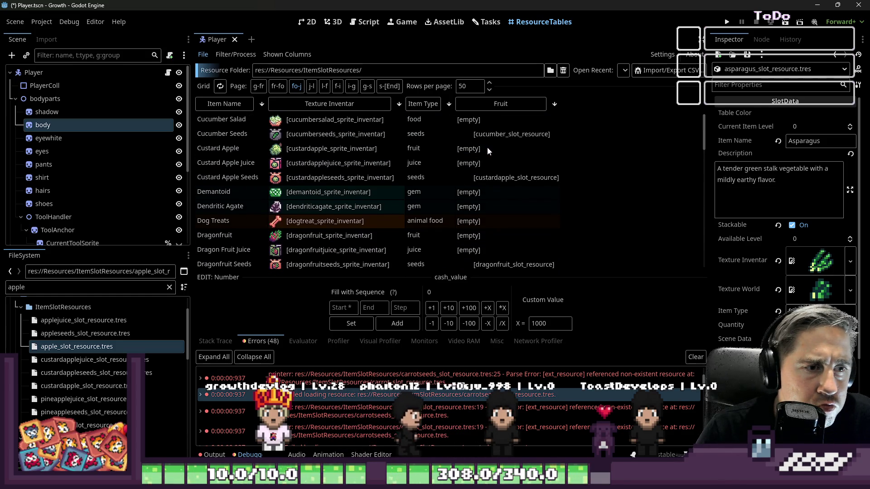
pyautogui.click(428, 102)
pyautogui.scroll(-3, 387, 129)
pyautogui.scroll(-3, 367, 126)
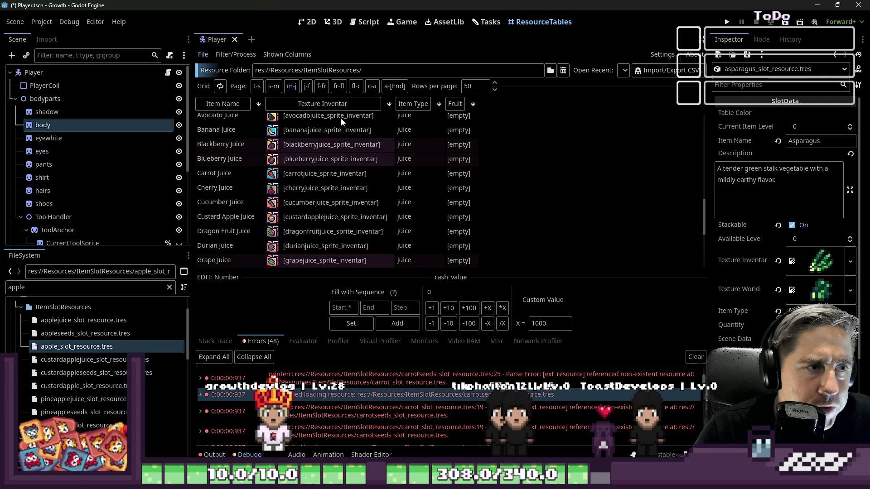
pyautogui.click(339, 86)
pyautogui.scroll(-3, 474, 177)
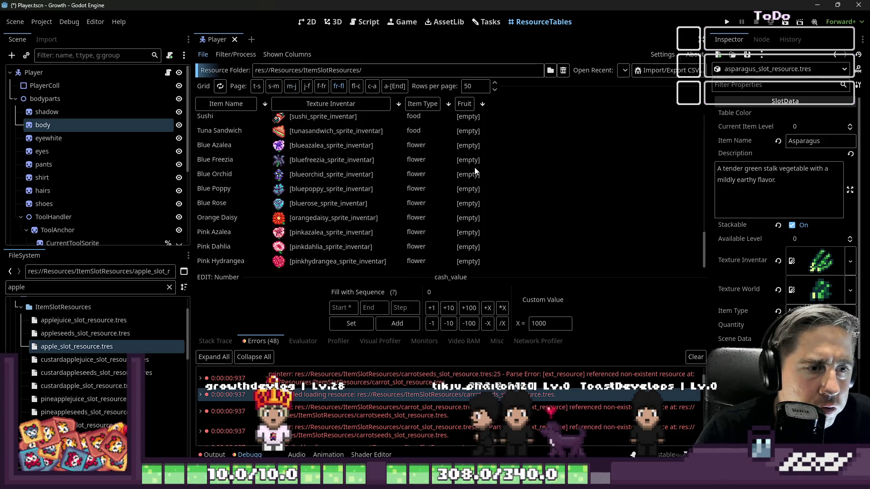
pyautogui.scroll(5, 436, 154)
pyautogui.scroll(3, 435, 154)
pyautogui.scroll(3, 422, 134)
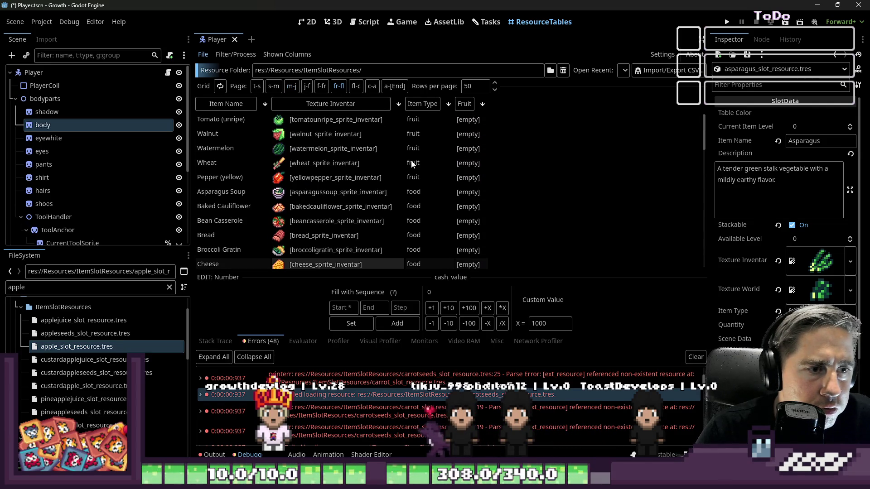
pyautogui.click(323, 87)
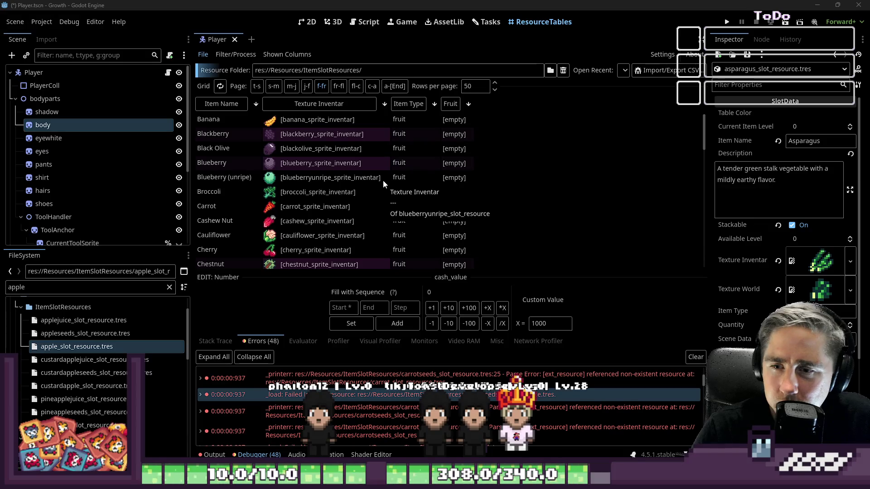
pyautogui.click(417, 104)
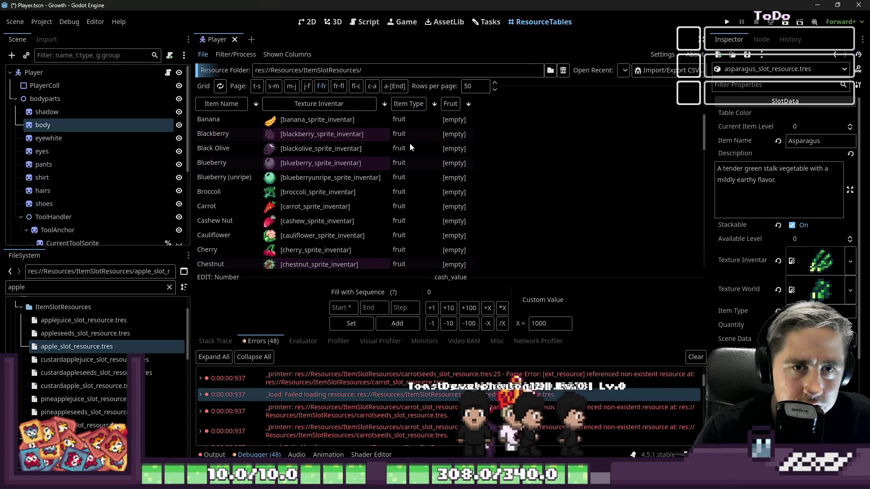
pyautogui.scroll(-5, 410, 143)
pyautogui.scroll(-5, 411, 145)
pyautogui.scroll(-3, 420, 162)
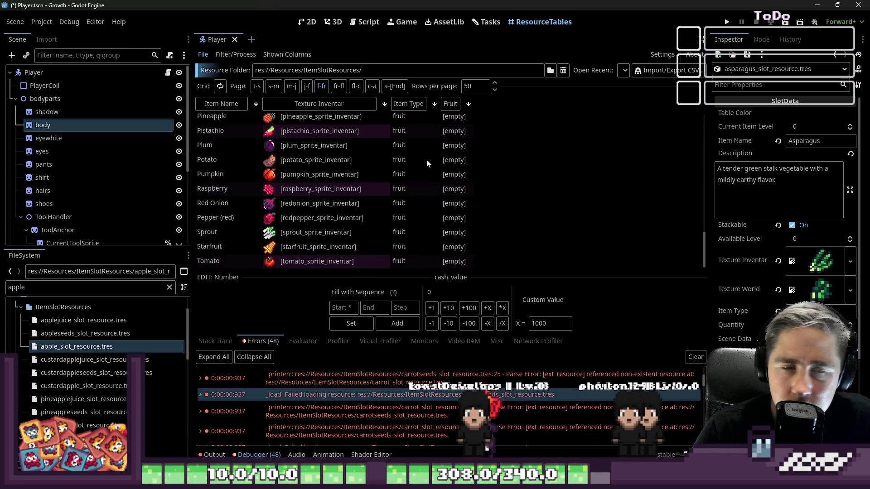
pyautogui.scroll(4, 435, 146)
pyautogui.scroll(5, 418, 138)
pyautogui.scroll(5, 418, 135)
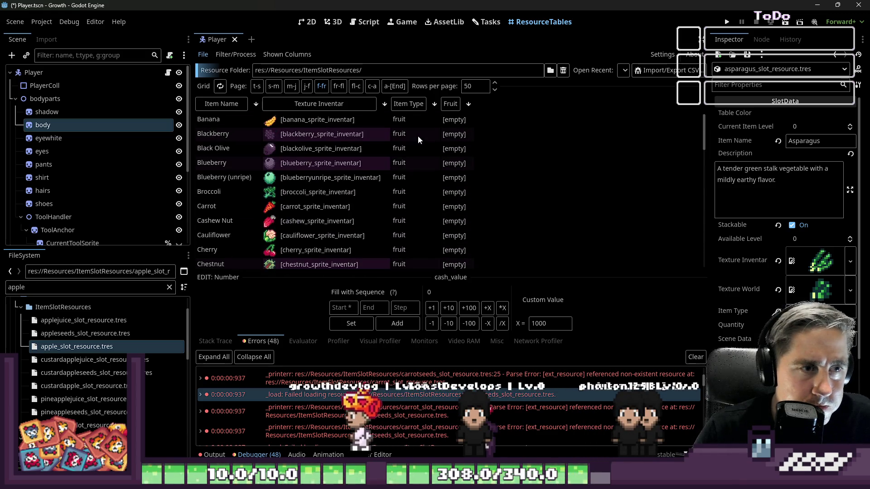
# - Look over the Player scene's body part nodes, then return to the SlotData.gd script
pyautogui.click(312, 22)
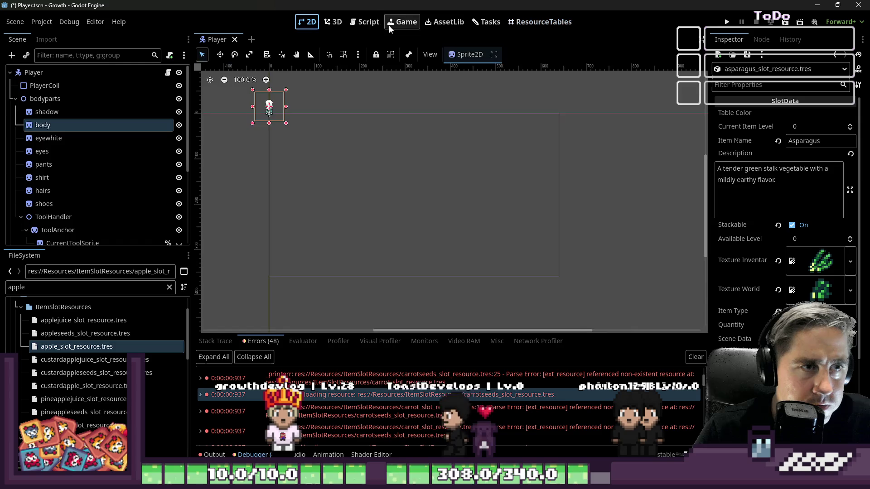
pyautogui.click(368, 22)
pyautogui.scroll(3, 519, 193)
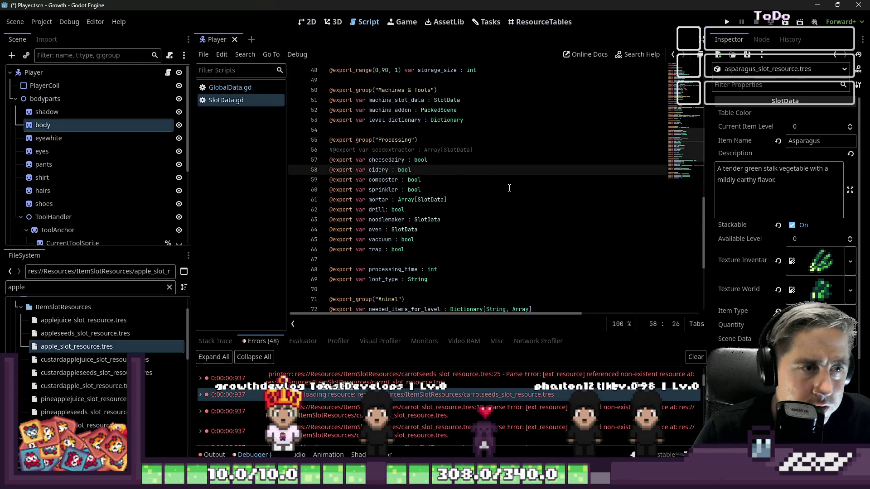
pyautogui.click(47, 112)
pyautogui.click(49, 138)
pyautogui.click(39, 165)
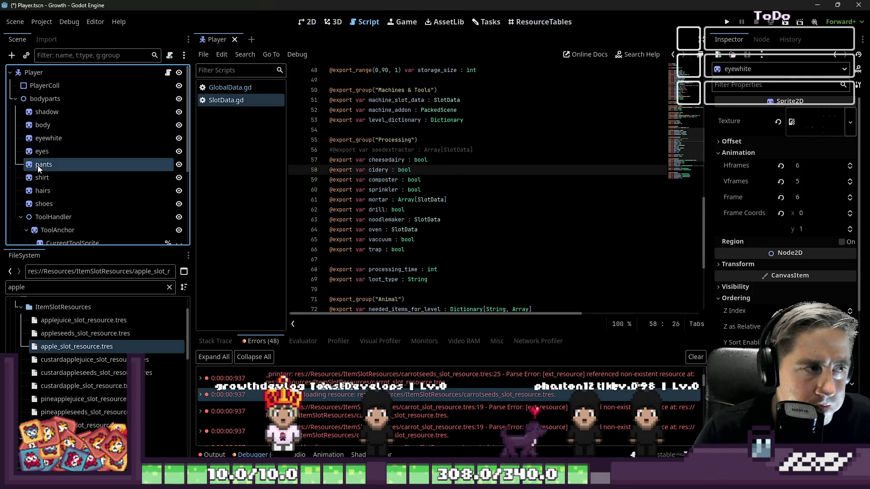
pyautogui.click(32, 73)
pyautogui.click(307, 22)
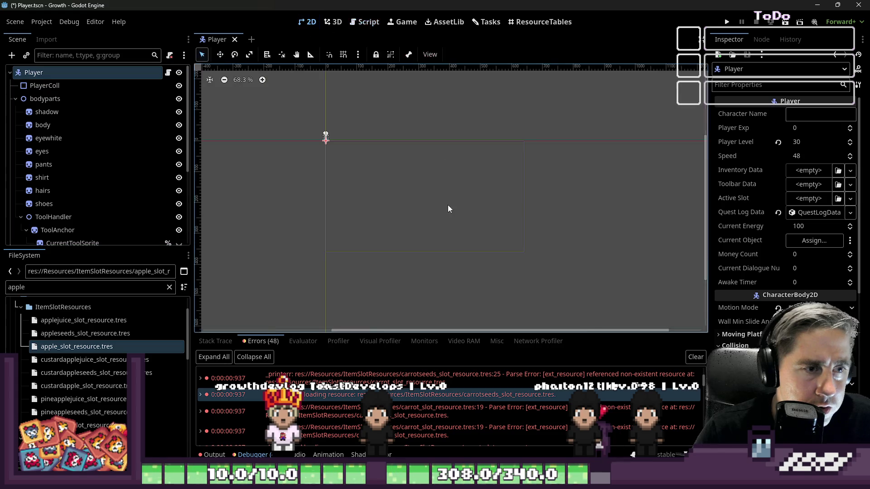
pyautogui.click(364, 21)
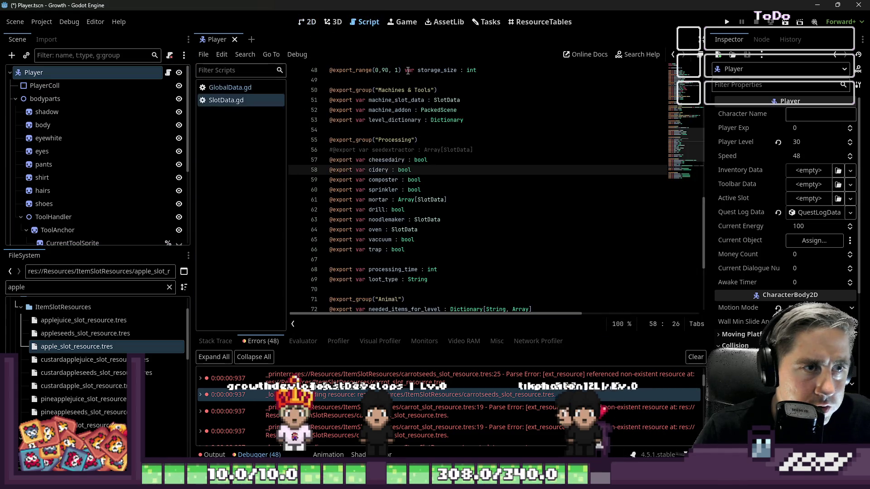
pyautogui.scroll(-4, 398, 175)
pyautogui.scroll(4, 344, 162)
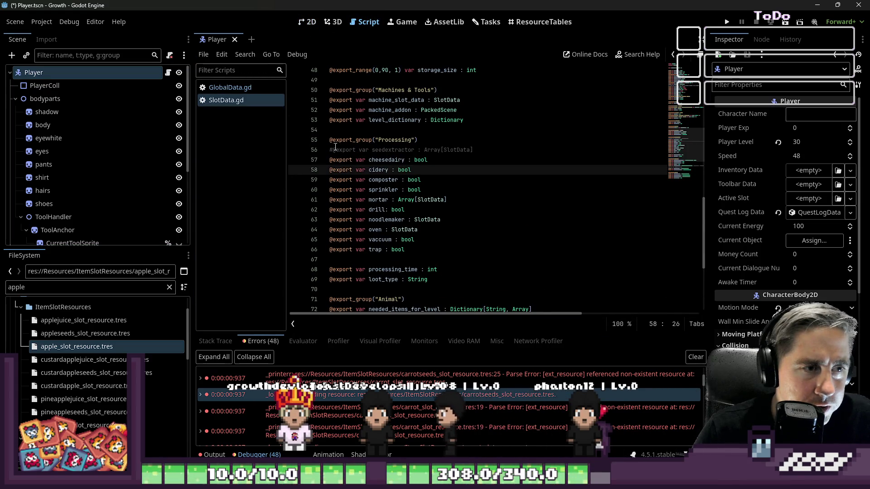
# - Uncomment the seedextractor export on line 56 as Array[String] and save the script
pyautogui.click(333, 150)
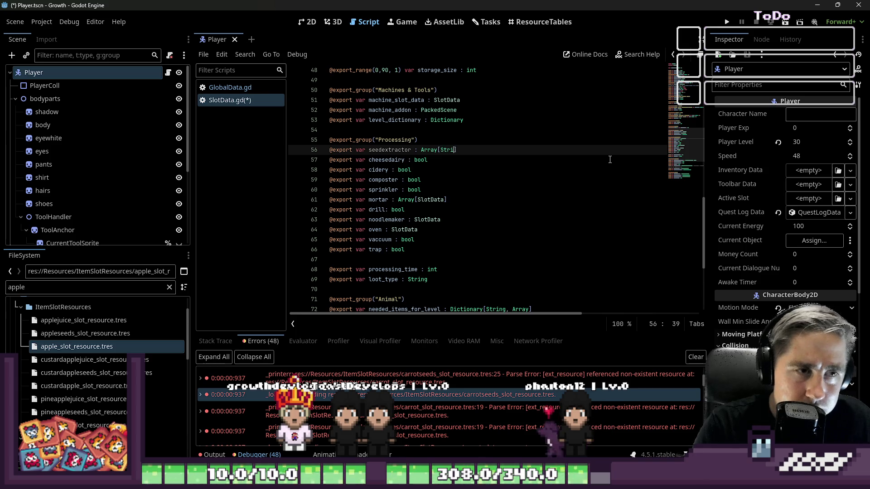
pyautogui.write('ng')
pyautogui.click(517, 121)
pyautogui.hotkey('ctrl', 's')
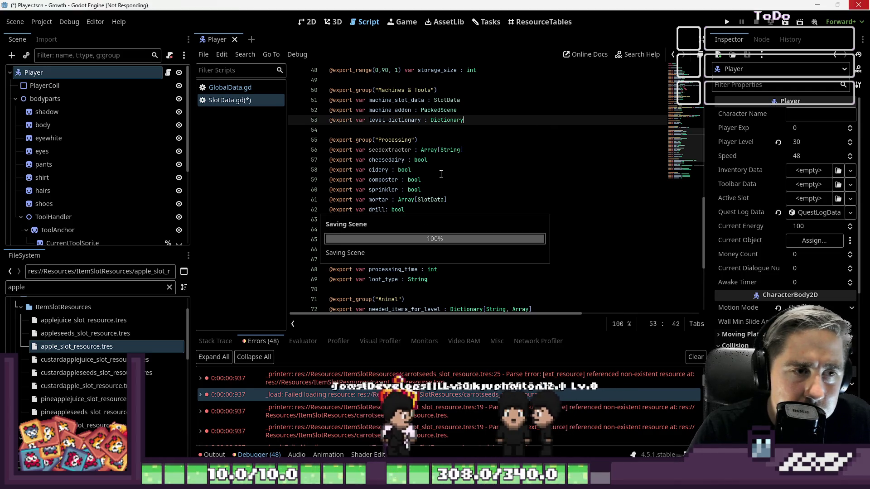
# - Review the Processing exports (cidery, sprinkler, trap) and return to the 2D view
pyautogui.click(439, 170)
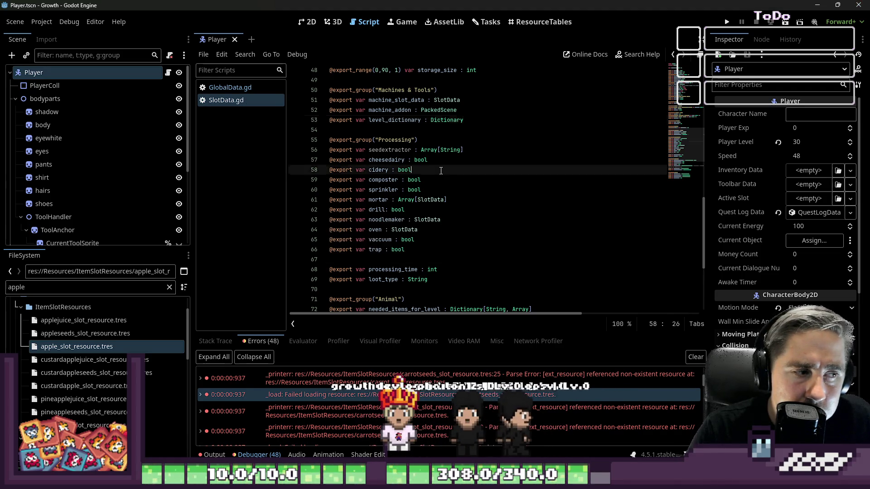
pyautogui.click(432, 185)
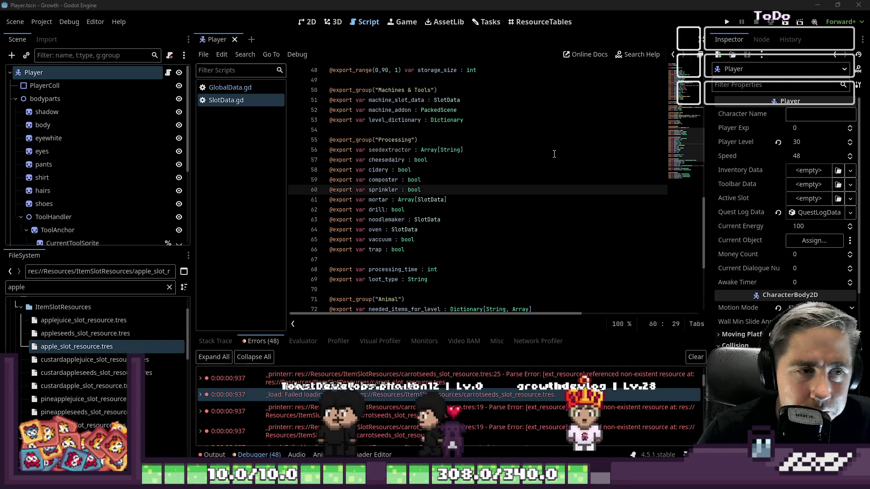
pyautogui.click(377, 239)
pyautogui.click(376, 263)
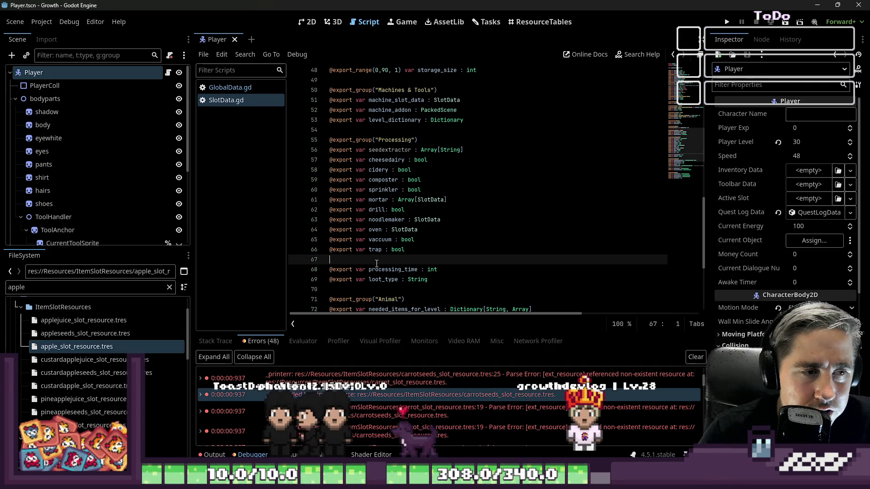
pyautogui.click(307, 23)
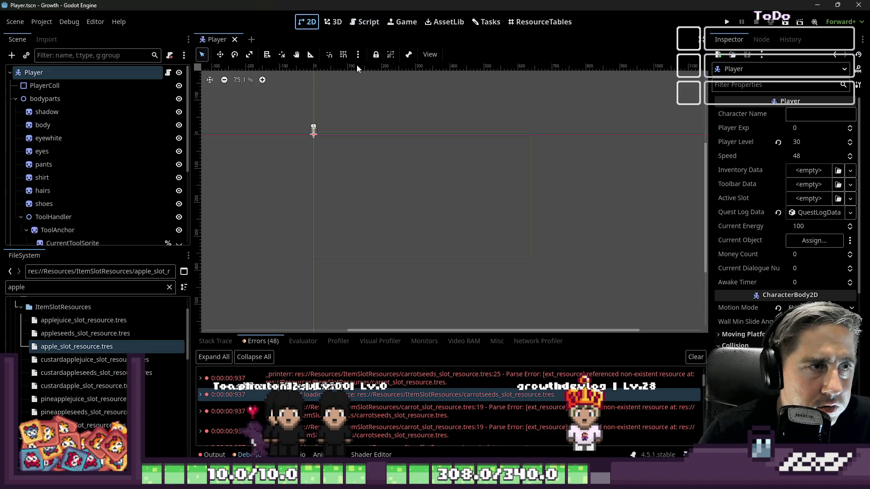
# - Reopen the ResourceTables view, now showing a Seedextractor column, sorted by Item Type
pyautogui.click(358, 25)
pyautogui.scroll(10, 442, 204)
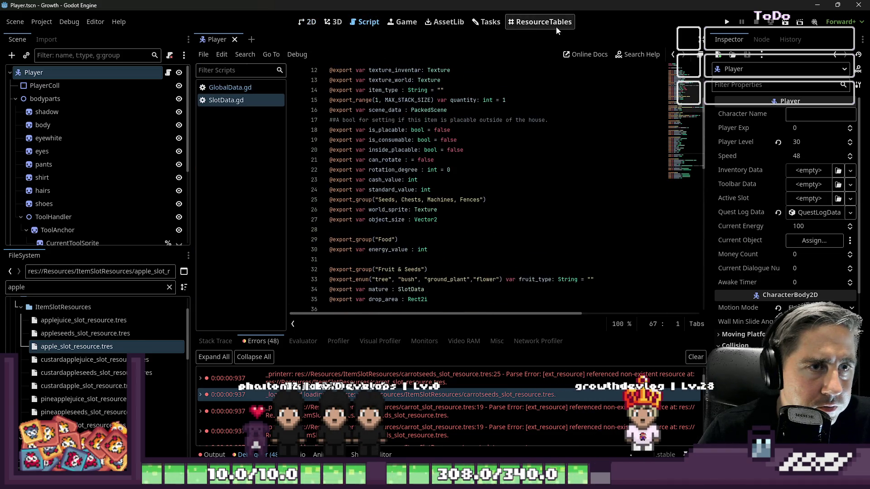
pyautogui.click(509, 28)
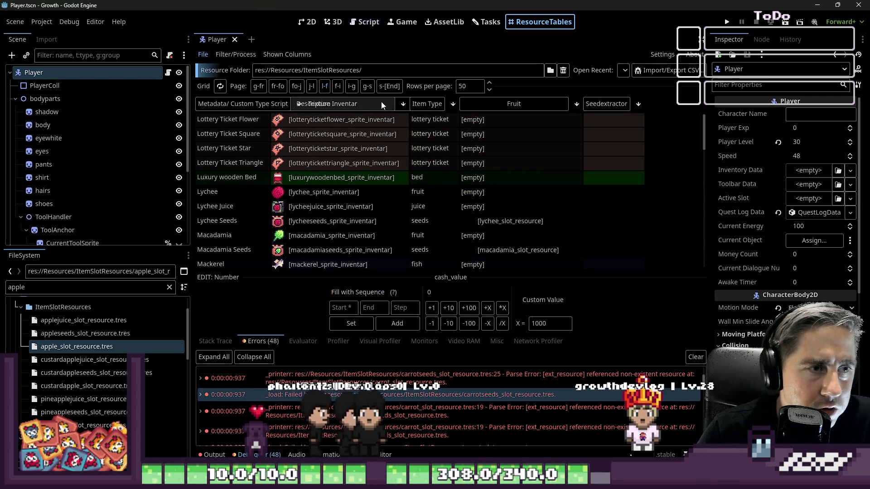
pyautogui.scroll(-2, 398, 196)
pyautogui.scroll(-3, 393, 191)
pyautogui.scroll(2, 394, 187)
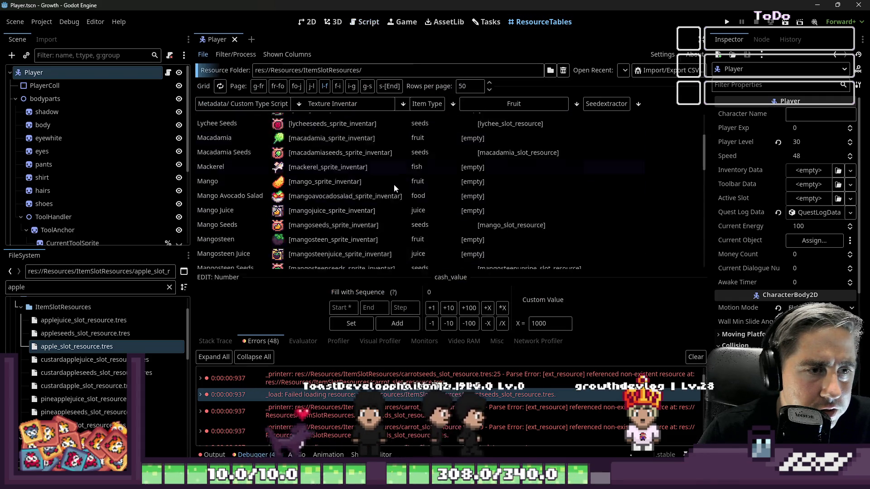
pyautogui.click(431, 105)
pyautogui.scroll(-3, 424, 197)
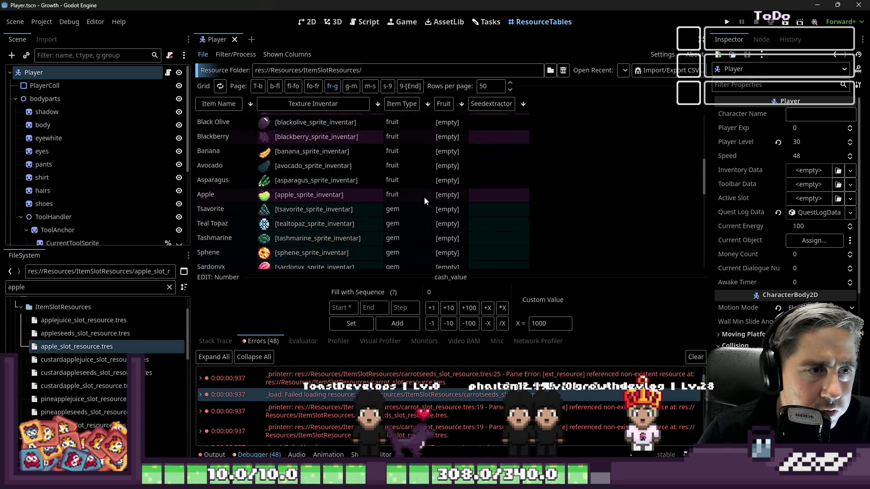
pyautogui.scroll(-3, 424, 197)
pyautogui.scroll(4, 393, 192)
pyautogui.scroll(2, 393, 192)
pyautogui.scroll(2, 393, 192)
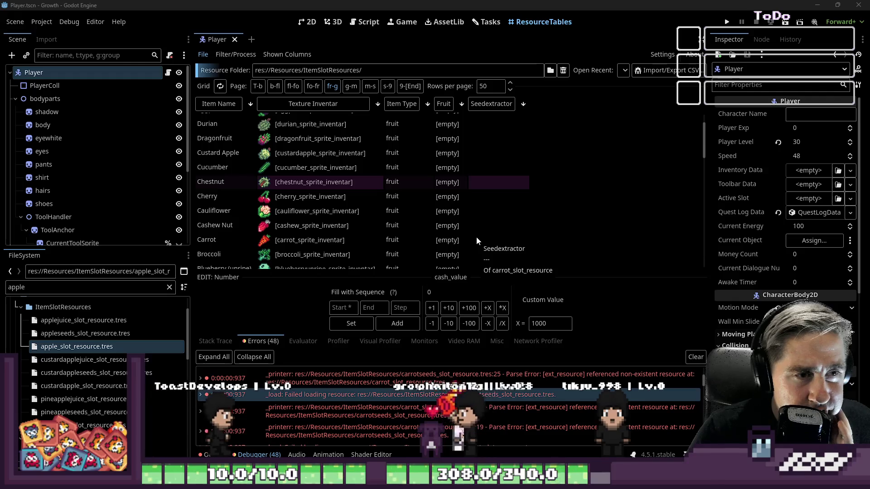
pyautogui.scroll(2, 402, 201)
pyautogui.scroll(-5, 402, 201)
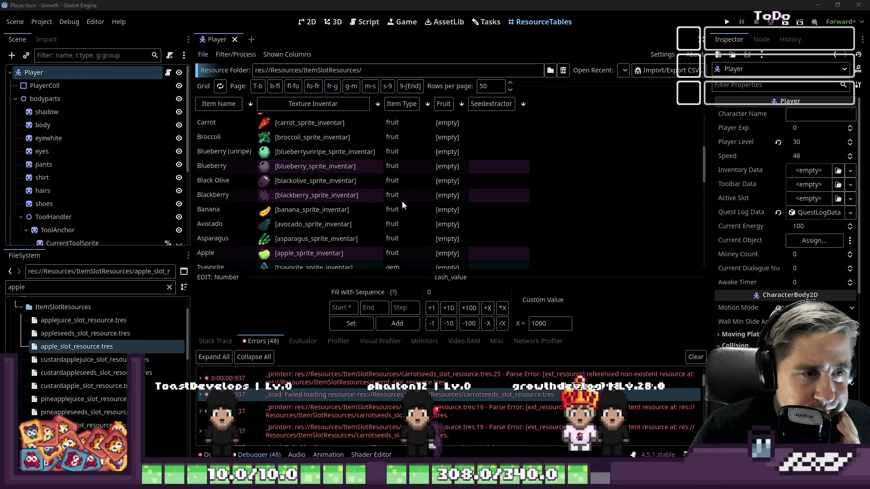
pyautogui.scroll(-3, 401, 201)
pyautogui.scroll(-1, 402, 201)
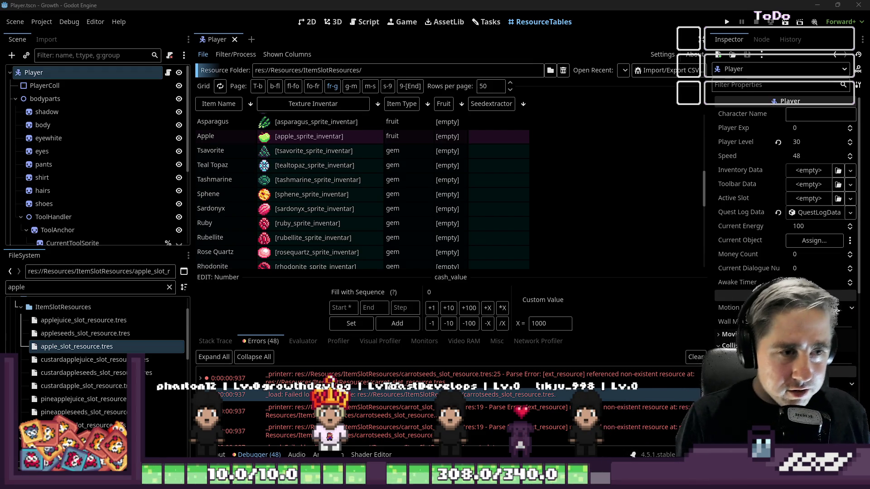
pyautogui.scroll(2, 403, 184)
pyautogui.scroll(2, 404, 184)
pyautogui.scroll(1, 403, 184)
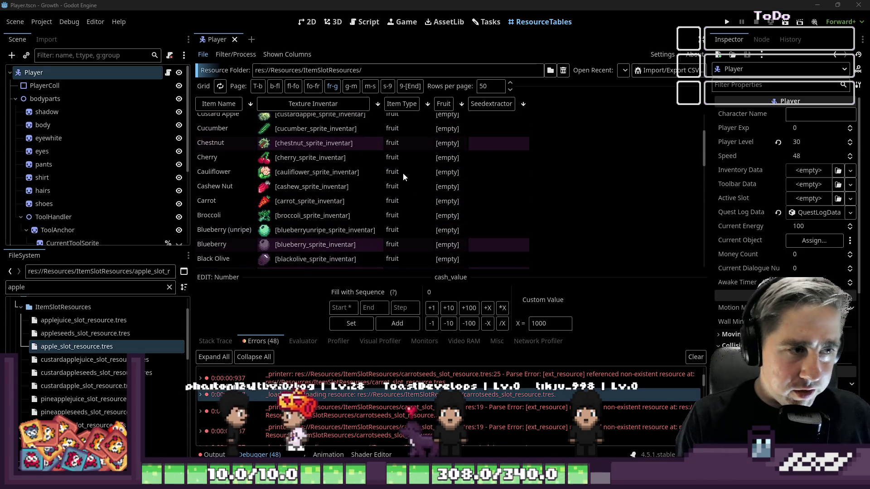
pyautogui.scroll(2, 403, 173)
pyautogui.scroll(1, 403, 173)
pyautogui.scroll(1, 420, 246)
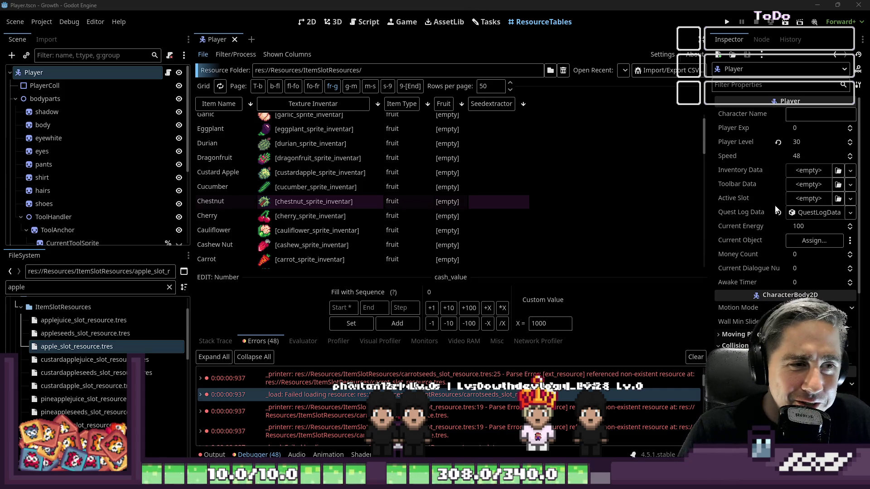
pyautogui.scroll(1, 372, 216)
pyautogui.scroll(-2, 372, 214)
pyautogui.scroll(-3, 372, 214)
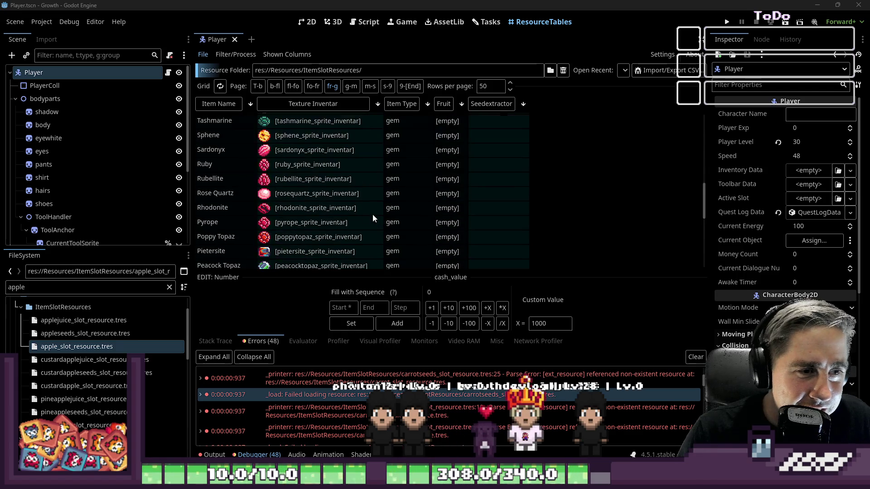
pyautogui.scroll(1, 372, 214)
pyautogui.scroll(2, 373, 214)
pyautogui.scroll(2, 374, 214)
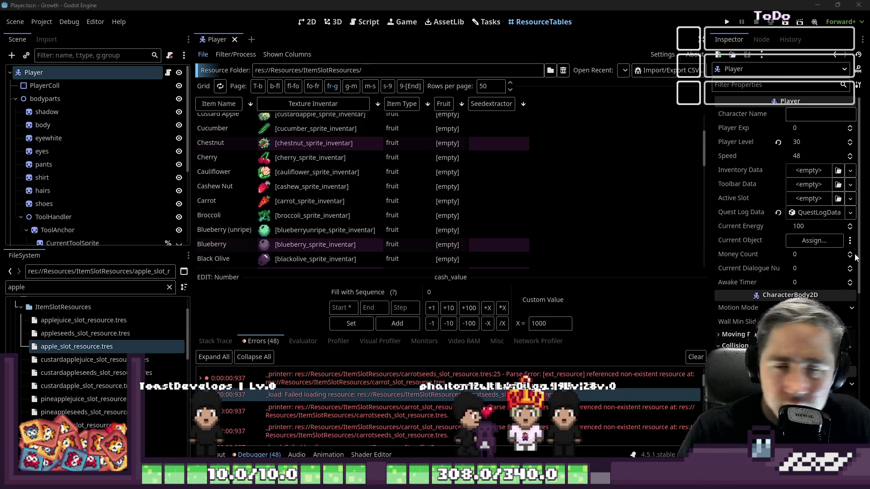
pyautogui.scroll(1, 380, 167)
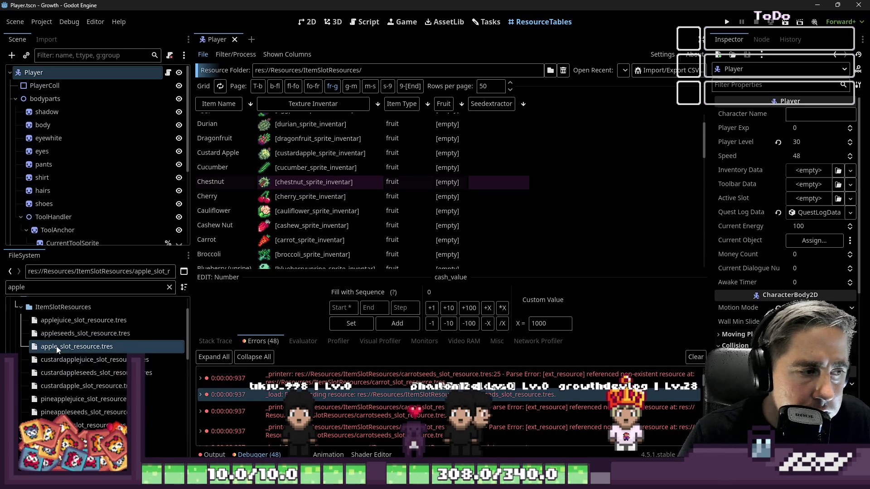
# - Inspect apple_slot_resource.tres in the FileSystem dock and save the scene
pyautogui.click(533, 333)
pyautogui.scroll(-5, 796, 251)
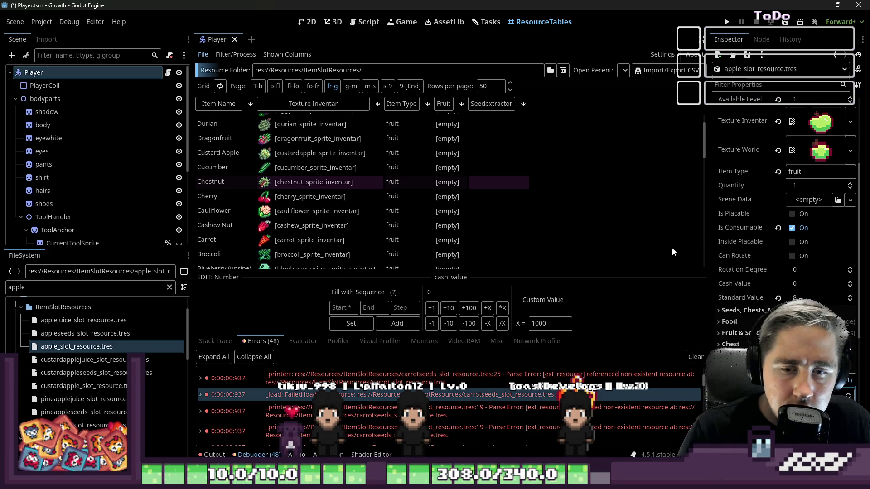
pyautogui.hotkey('ctrl', 's')
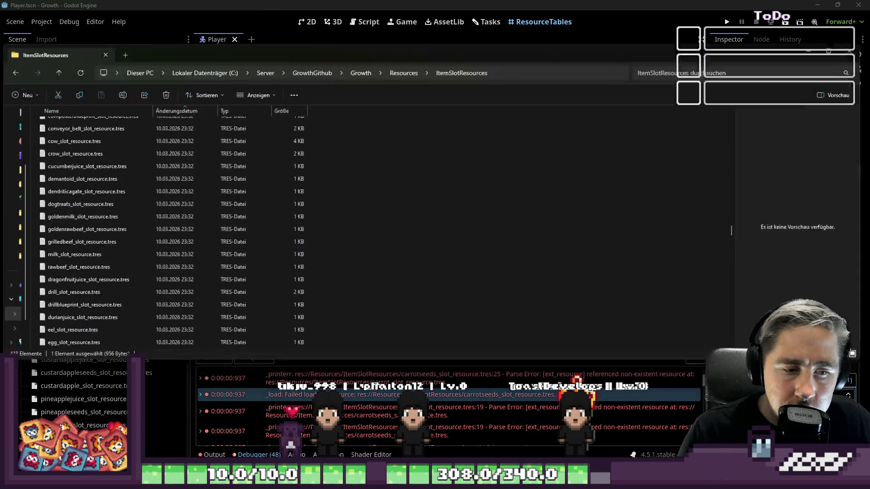
pyautogui.scroll(10, 103, 164)
pyautogui.scroll(10, 102, 163)
pyautogui.scroll(10, 104, 162)
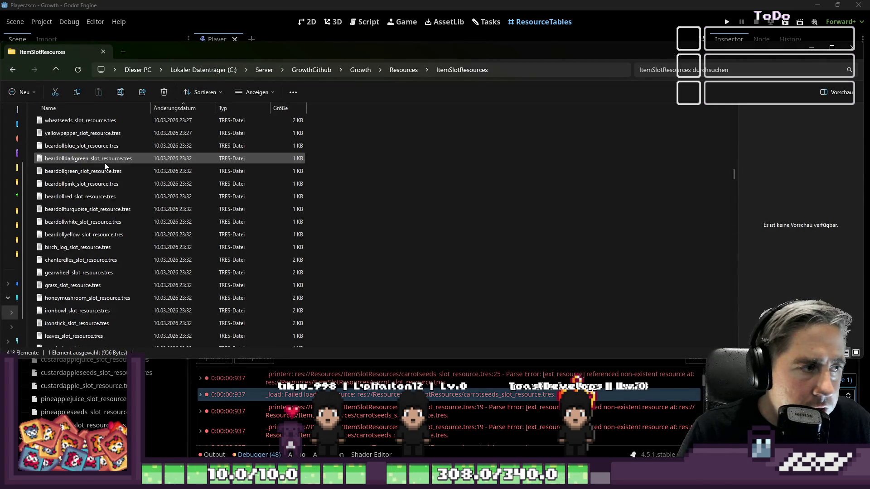
pyautogui.scroll(10, 104, 163)
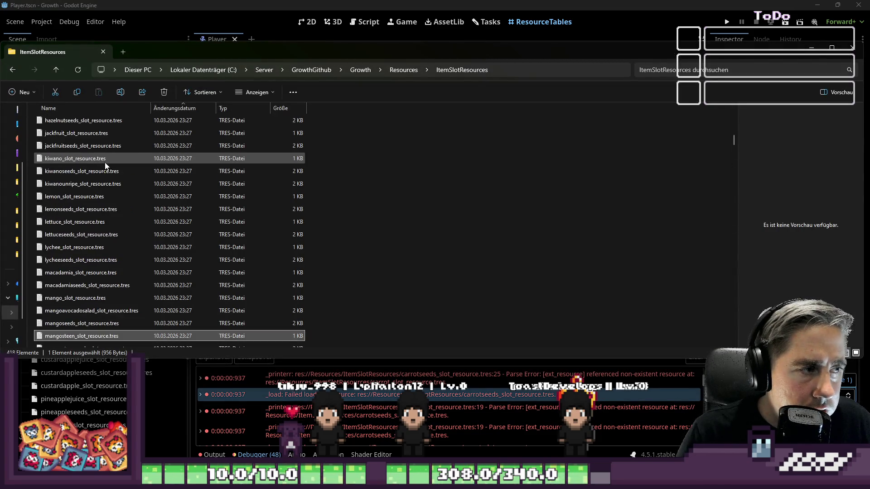
# - Sort the slot resource files by name and select the appleseeds and apple files
pyautogui.click(187, 108)
pyautogui.scroll(5, 181, 124)
pyautogui.scroll(5, 193, 136)
pyautogui.scroll(5, 197, 137)
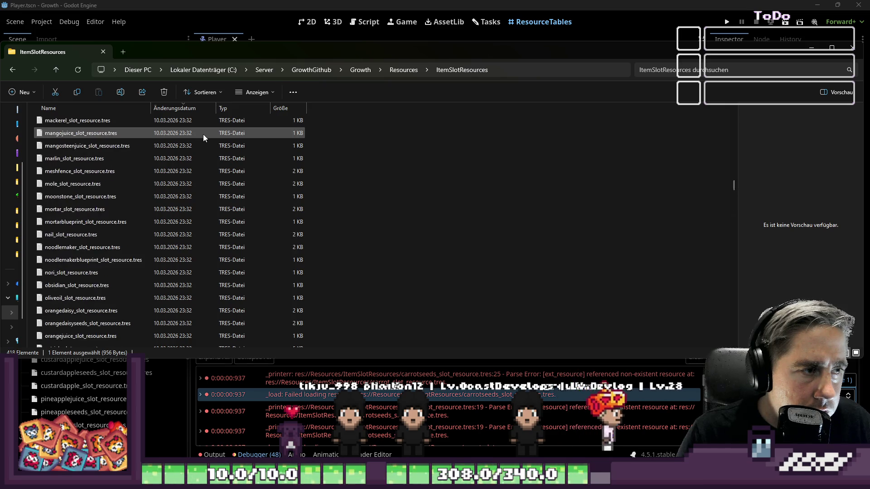
pyautogui.scroll(5, 203, 134)
pyautogui.scroll(10, 205, 132)
pyautogui.click(89, 123)
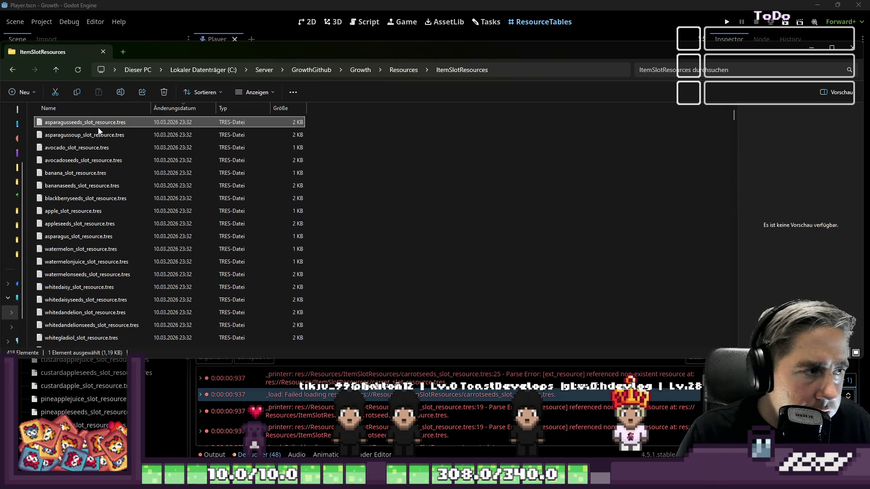
pyautogui.scroll(-2, 98, 131)
pyautogui.click(90, 104)
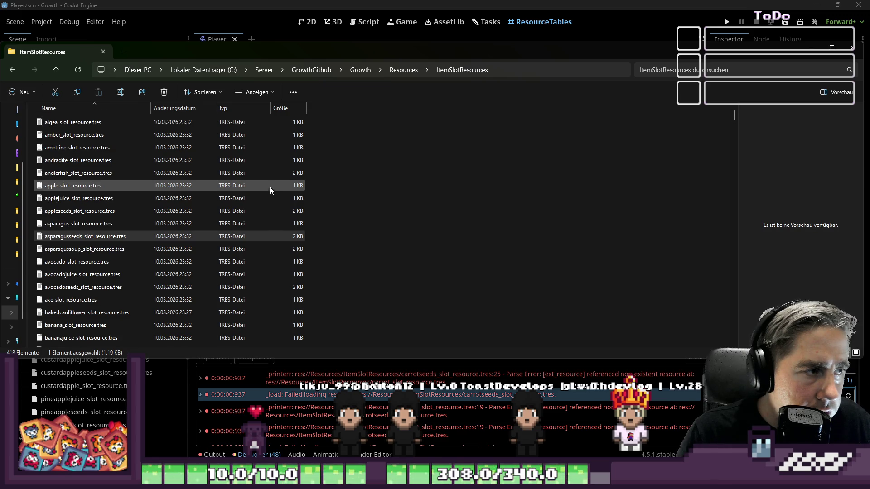
pyautogui.click(78, 212)
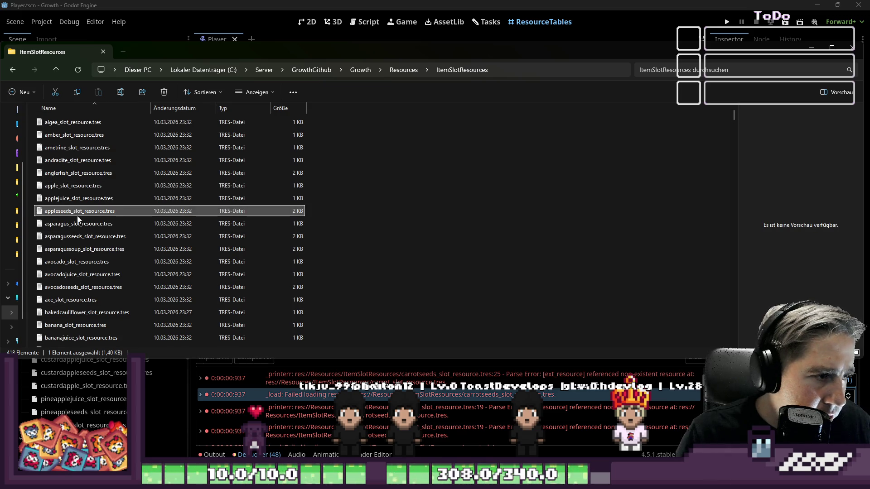
pyautogui.click(69, 186)
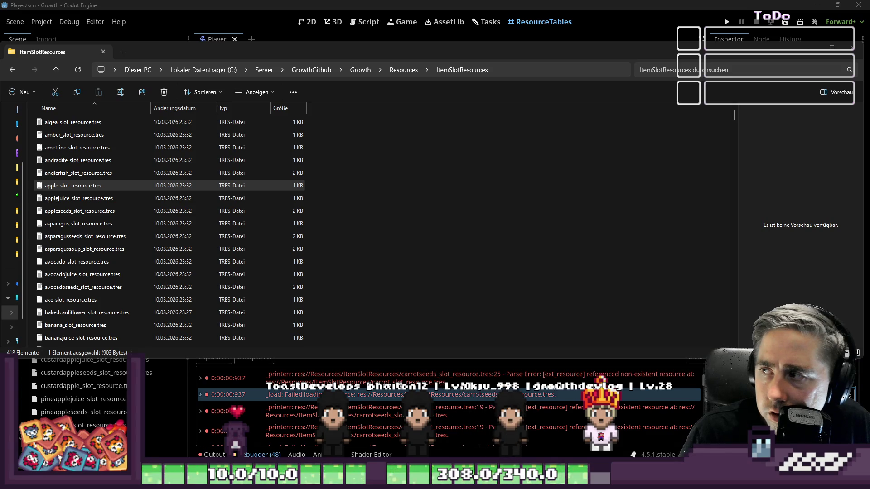
# - Bring up Windows search to find PowerShell
pyautogui.click(391, 181)
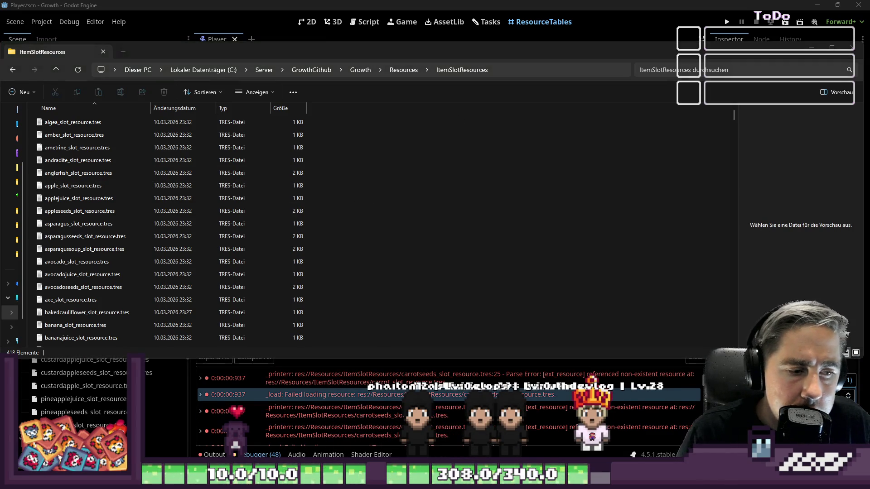
pyautogui.write('power')
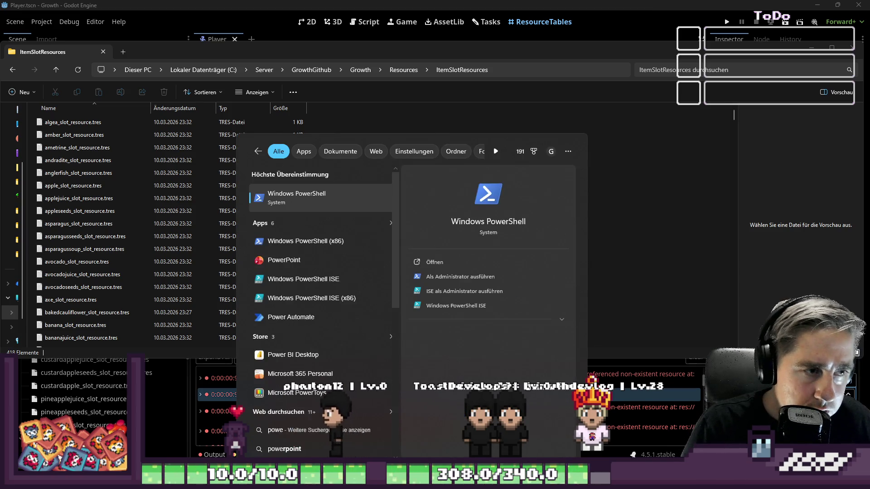
# - Launch PowerShell, cd into ItemSlotResources and run the script appending seedextractor lines to fruit resources
pyautogui.press('Return')
pyautogui.write('cd')
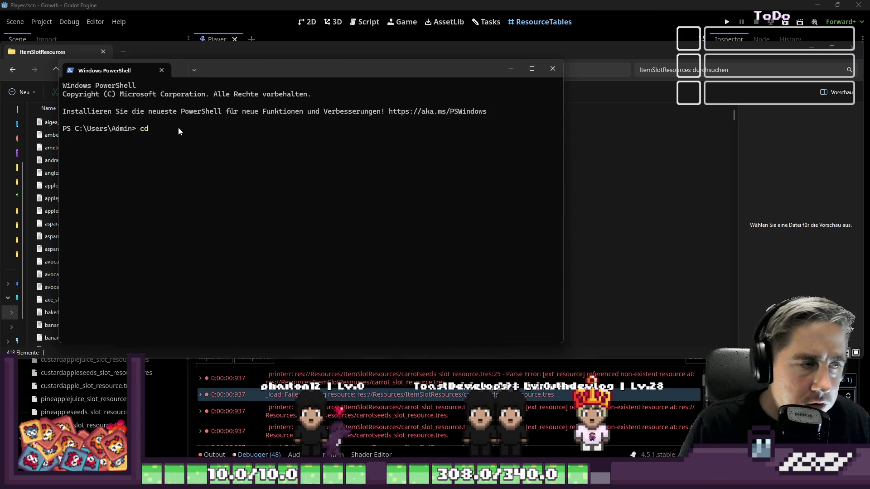
pyautogui.press('Up')
pyautogui.press('Up')
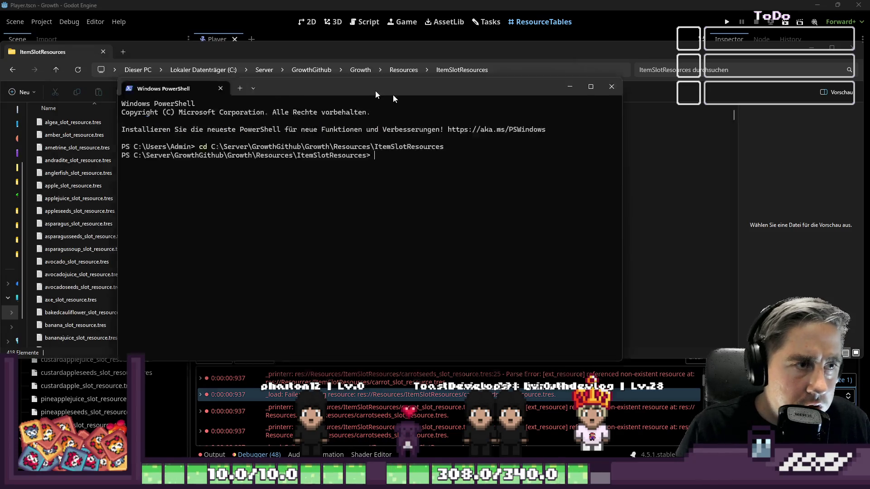
pyautogui.moveTo(330, 73); pyautogui.dragTo(491, 112)
pyautogui.hotkey('ctrl', 'v')
pyautogui.click(424, 304)
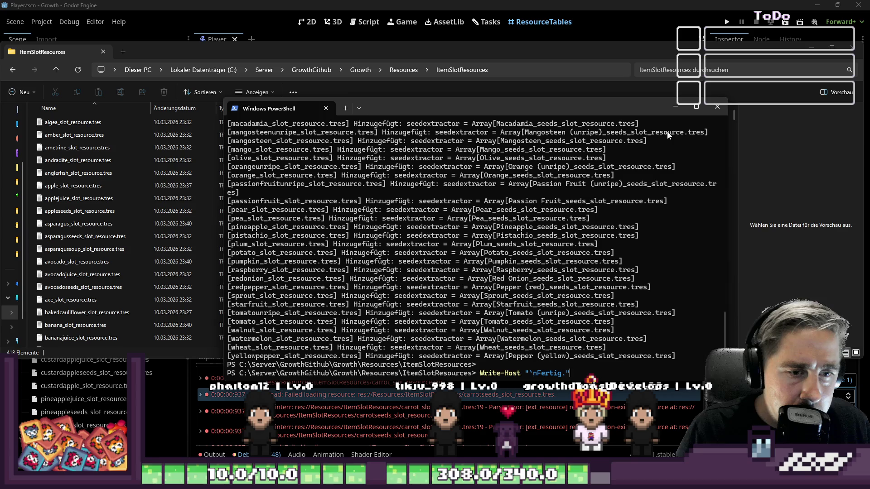
# - Put away the PowerShell and folder windows to return to Godot
pyautogui.click(680, 109)
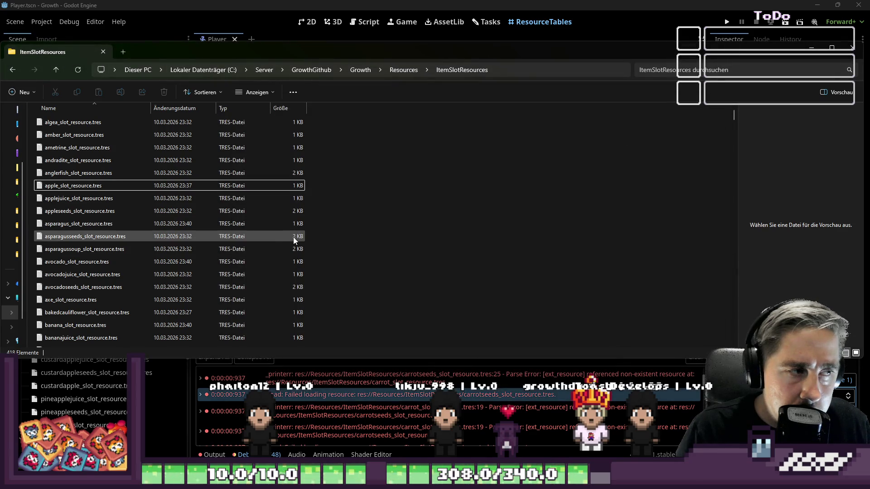
pyautogui.click(814, 53)
# - Inspect the Cucumber resource, glance at the Tasks board and return to the resource tables
pyautogui.click(421, 165)
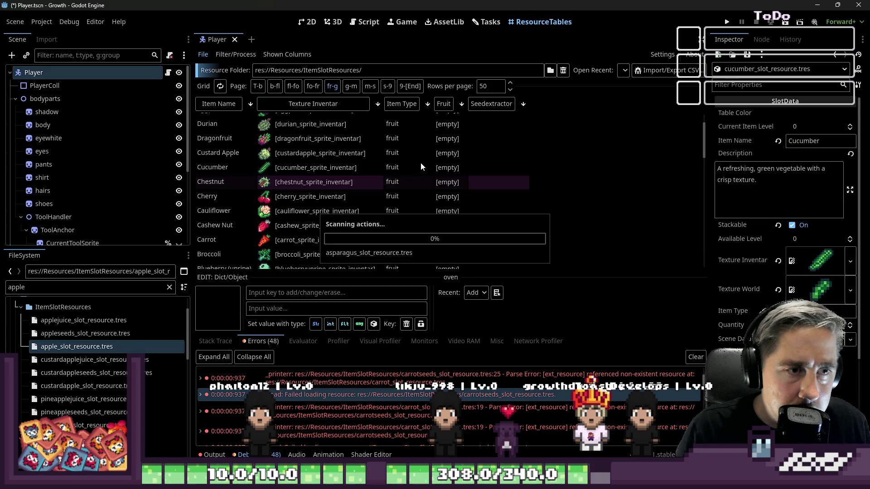
pyautogui.scroll(2, 475, 163)
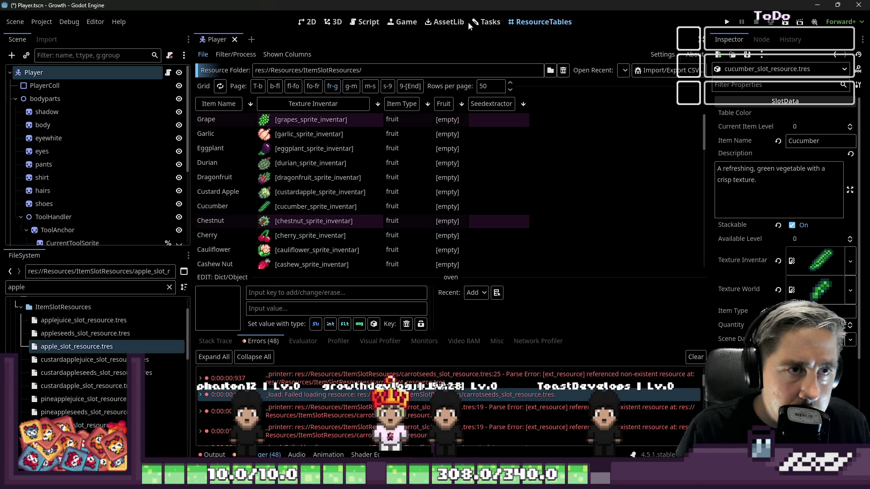
pyautogui.click(488, 22)
pyautogui.click(543, 23)
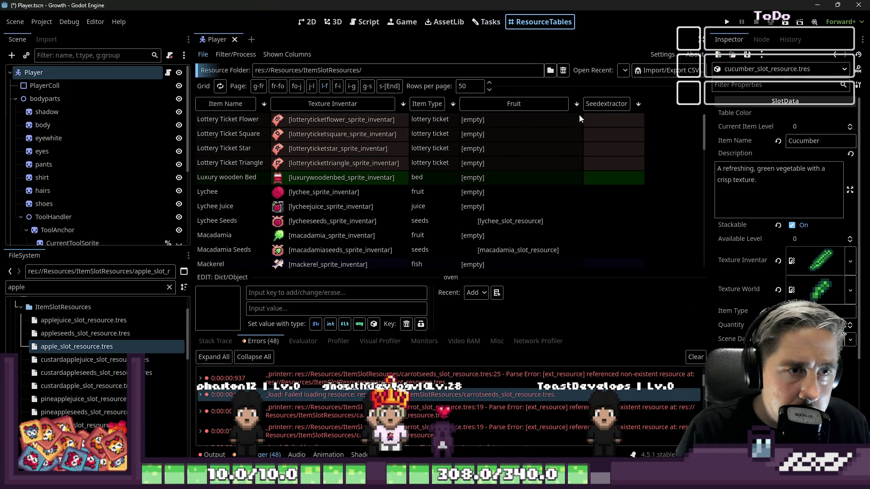
# - Sort the resource table by item type and inspect the Banana slot resource
pyautogui.click(424, 104)
pyautogui.scroll(-3, 423, 174)
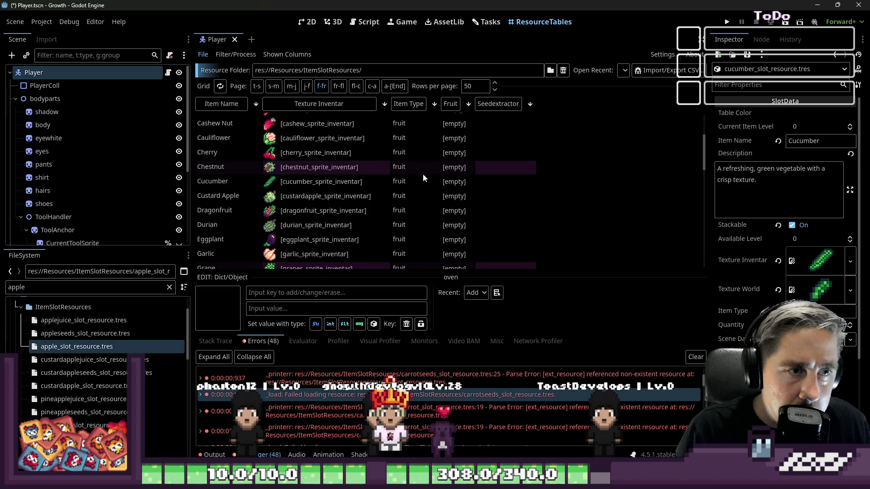
pyautogui.scroll(3, 432, 166)
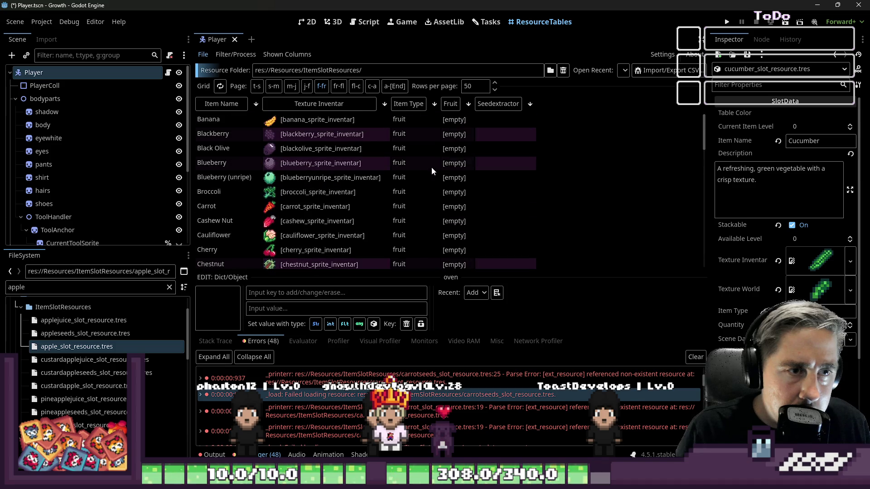
pyautogui.click(297, 125)
pyautogui.scroll(-5, 781, 205)
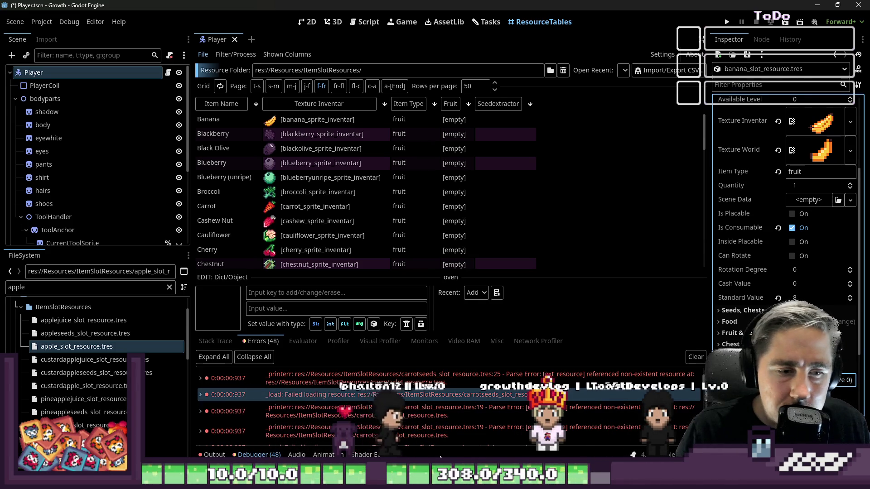
# - In the ItemSlotResources folder, check the apple, appleseeds and blackolive slot resource files
pyautogui.hotkey('alt', 'Tab')
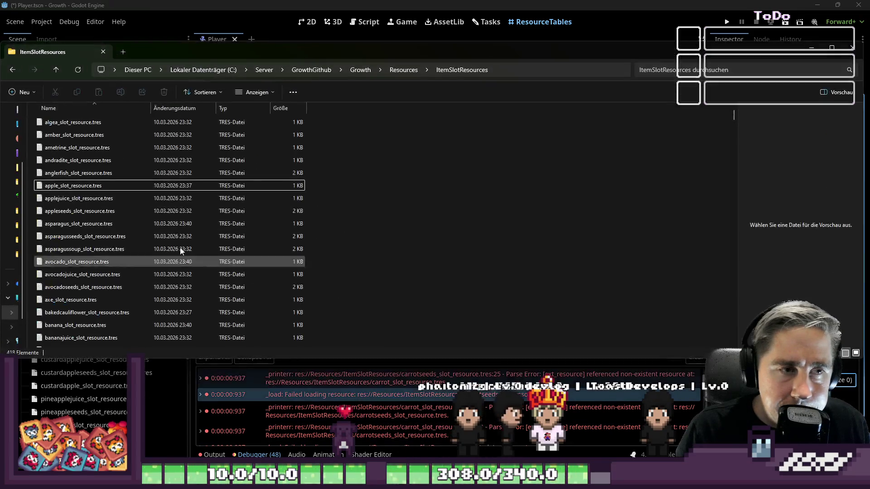
pyautogui.click(122, 183)
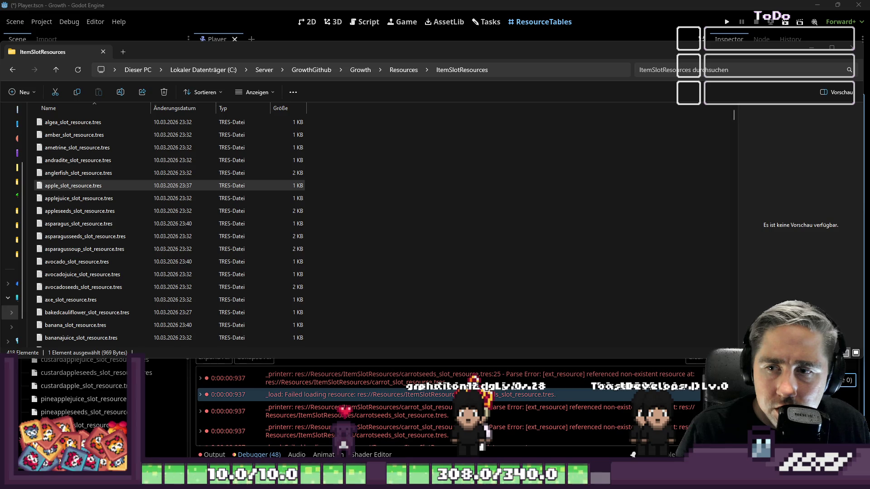
pyautogui.click(67, 211)
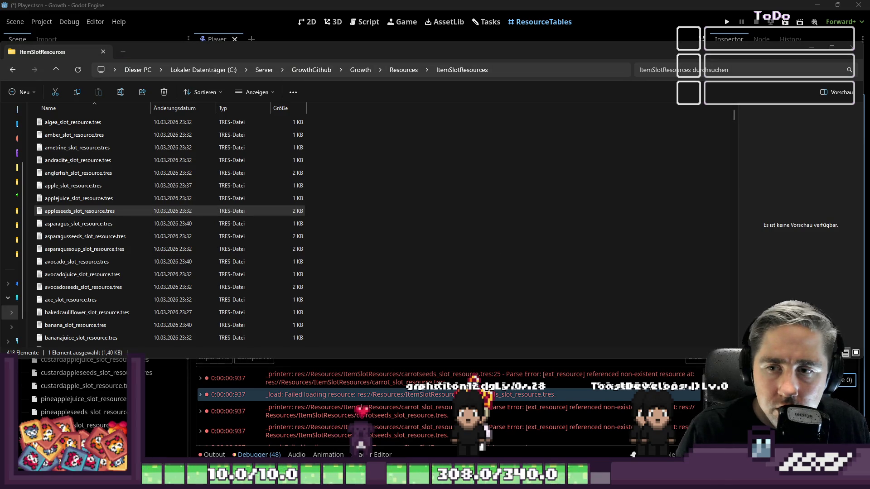
pyautogui.scroll(-7, 93, 204)
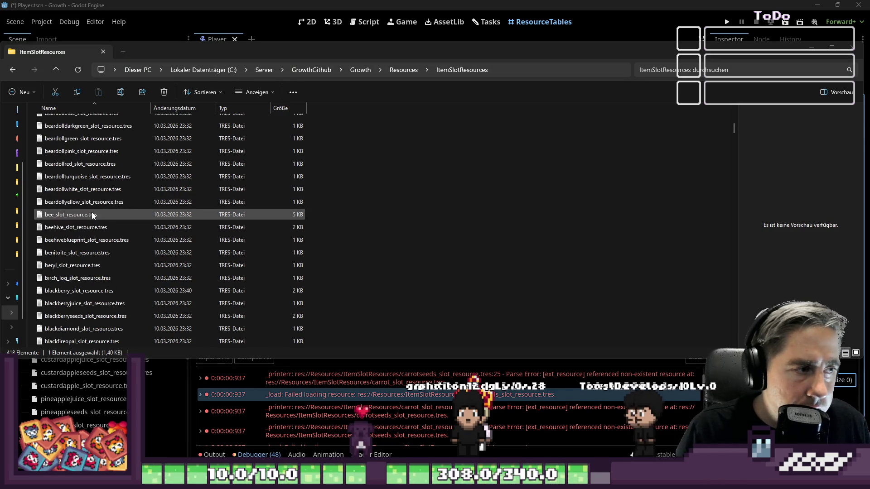
pyautogui.scroll(-3, 107, 272)
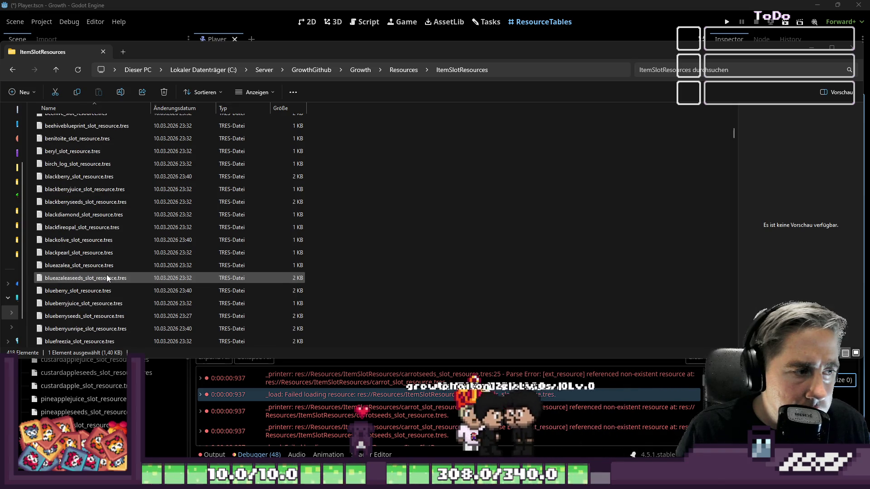
pyautogui.click(89, 238)
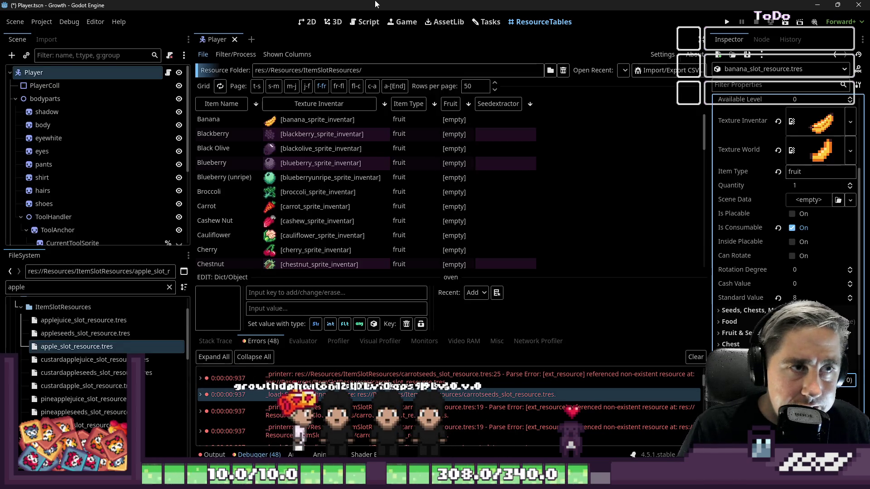
# - Rerun the recalled command stripping seedextractor lines from every .tres file, then return to the folder window
pyautogui.click(560, 384)
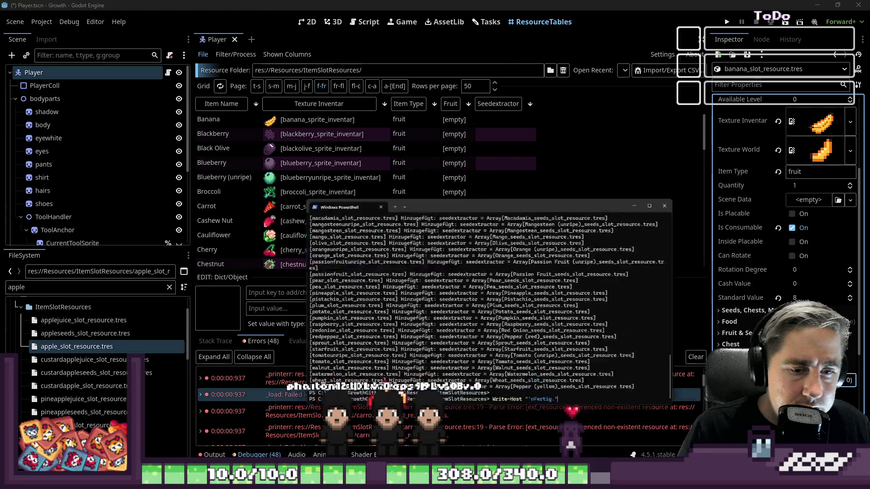
pyautogui.scroll(3, 499, 287)
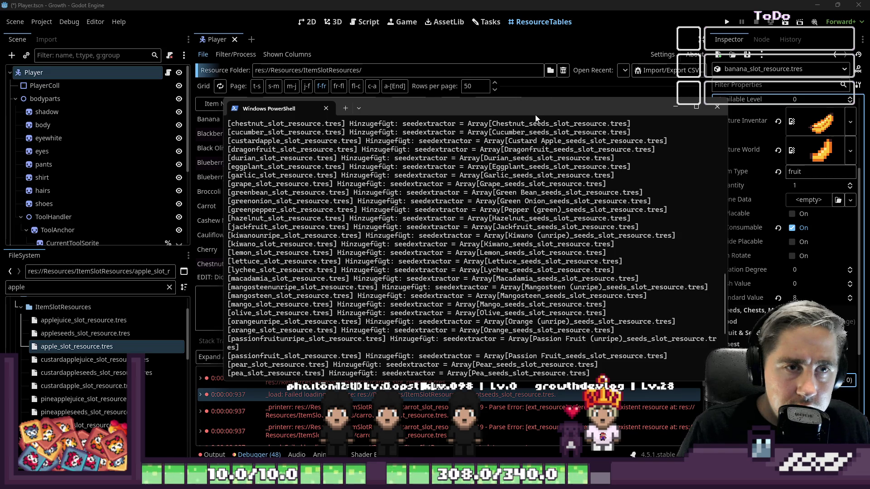
pyautogui.scroll(10, 540, 109)
pyautogui.scroll(10, 540, 110)
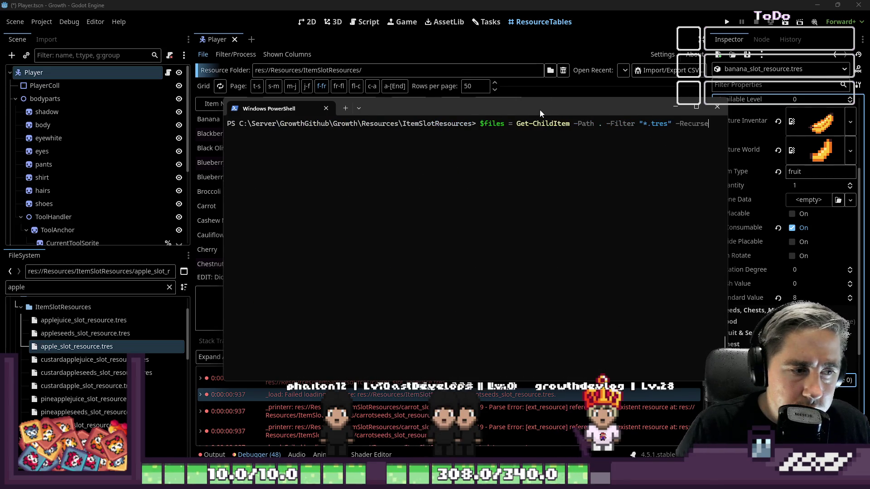
pyautogui.press('Up')
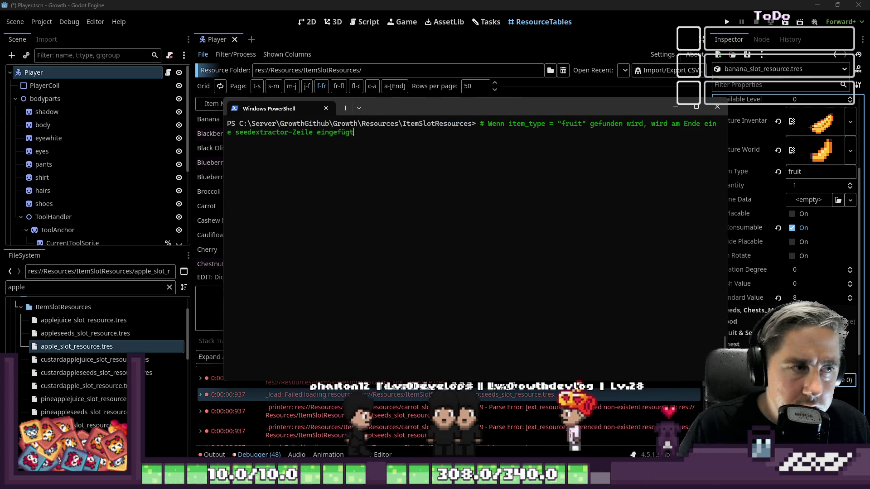
pyautogui.scroll(6, 571, 167)
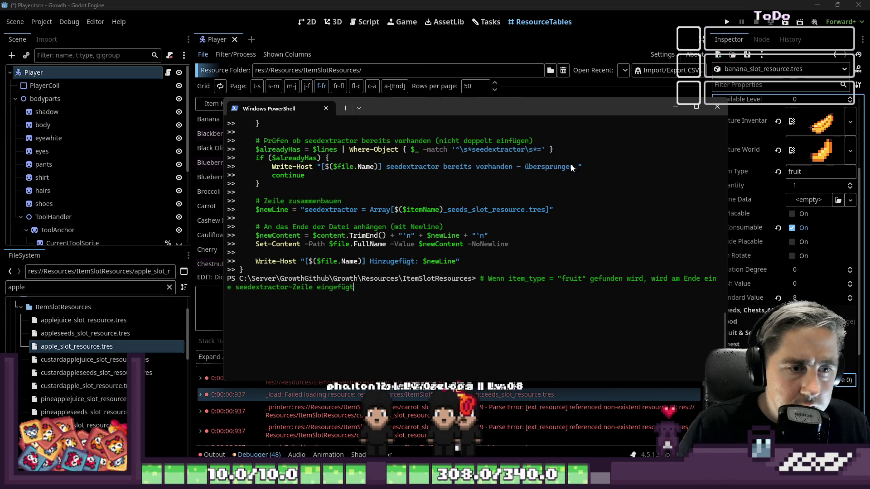
pyautogui.scroll(-6, 572, 168)
pyautogui.press('Up')
pyautogui.press('Up')
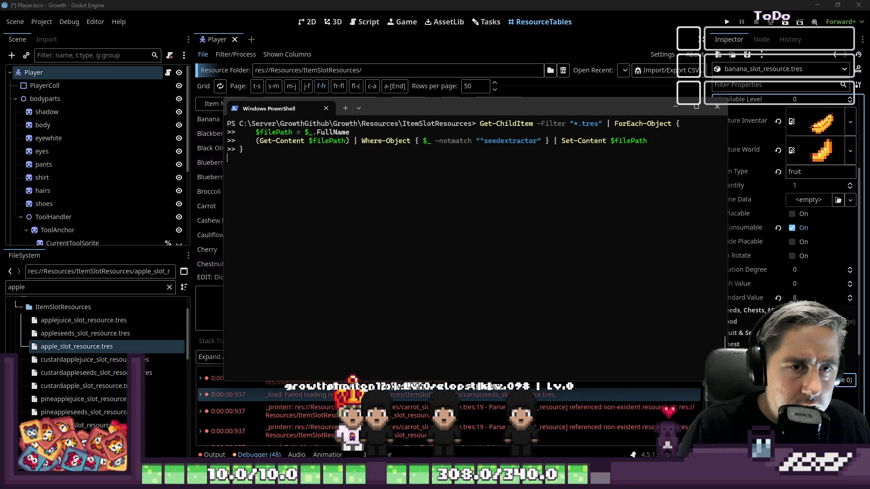
pyautogui.press('Return')
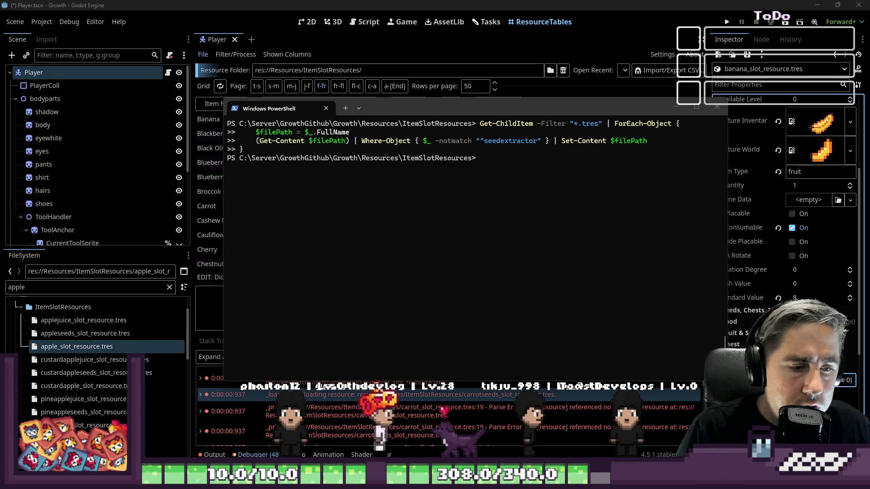
pyautogui.hotkey('alt', 'Tab')
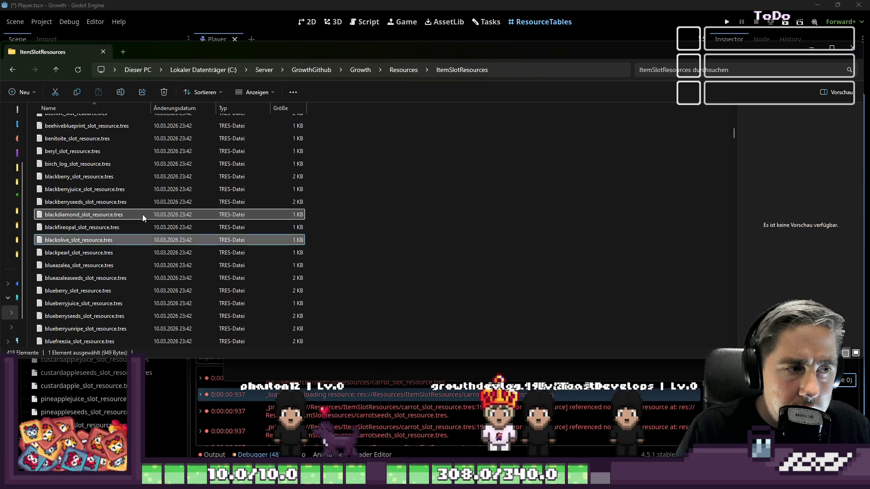
# - Check the blackdiamond and blueberryseeds slot resource files, then return to the Godot editor
pyautogui.click(143, 215)
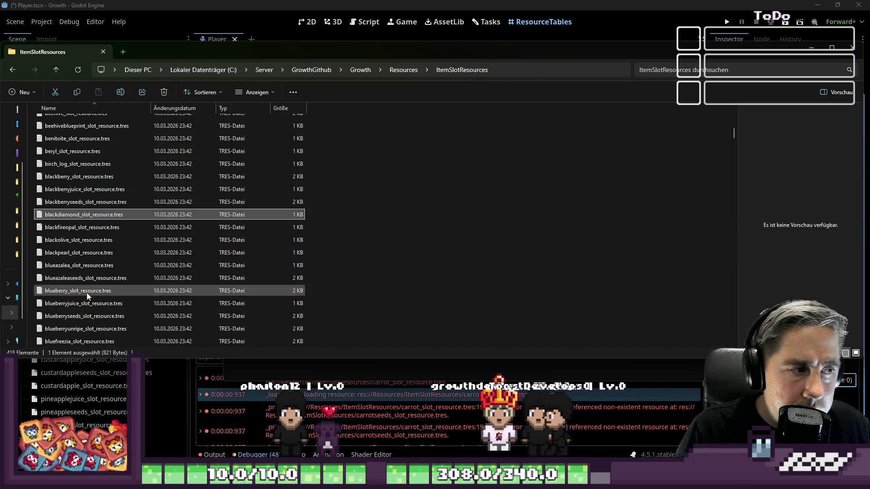
pyautogui.click(81, 316)
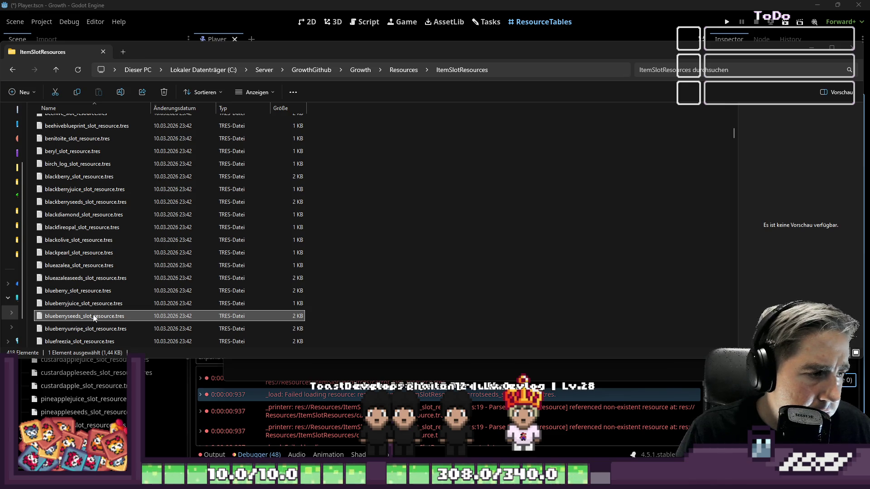
pyautogui.hotkey('alt', 'Tab')
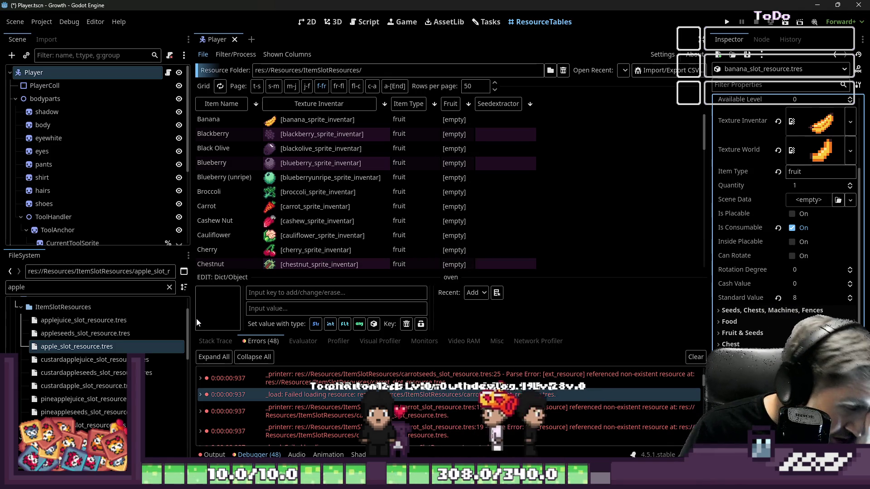
# - Show apple_slot_resource's properties, peek at its empty Seedextractor array and the World Sprite texture choices
pyautogui.click(96, 348)
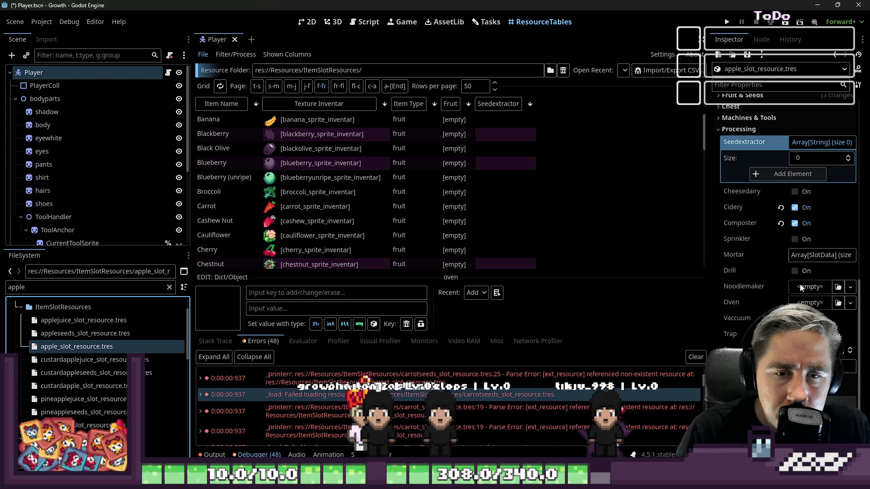
pyautogui.click(812, 264)
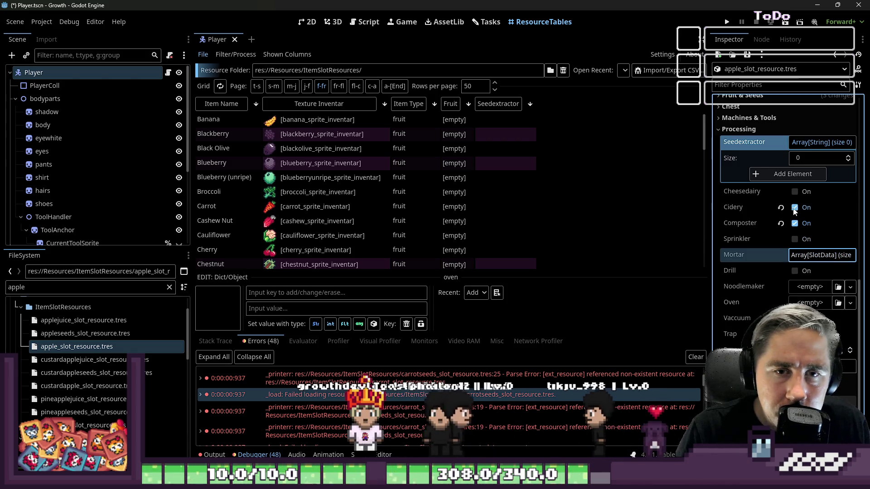
pyautogui.click(814, 145)
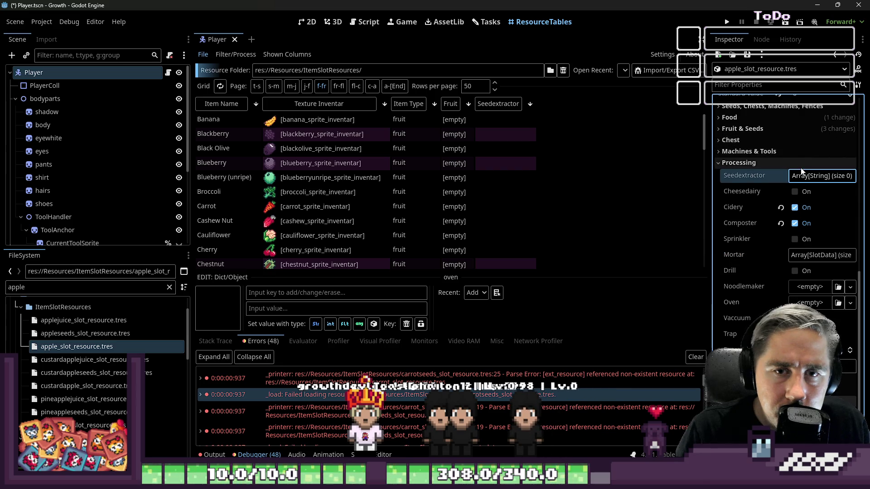
pyautogui.scroll(5, 806, 177)
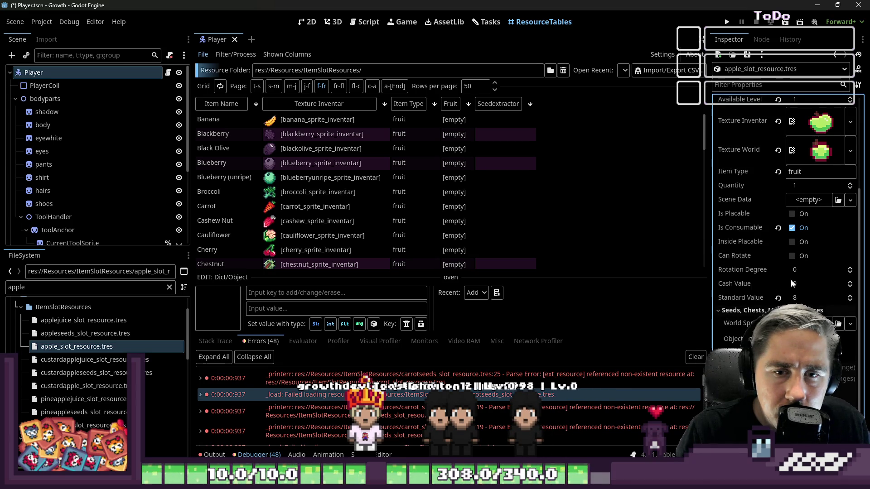
pyautogui.click(850, 122)
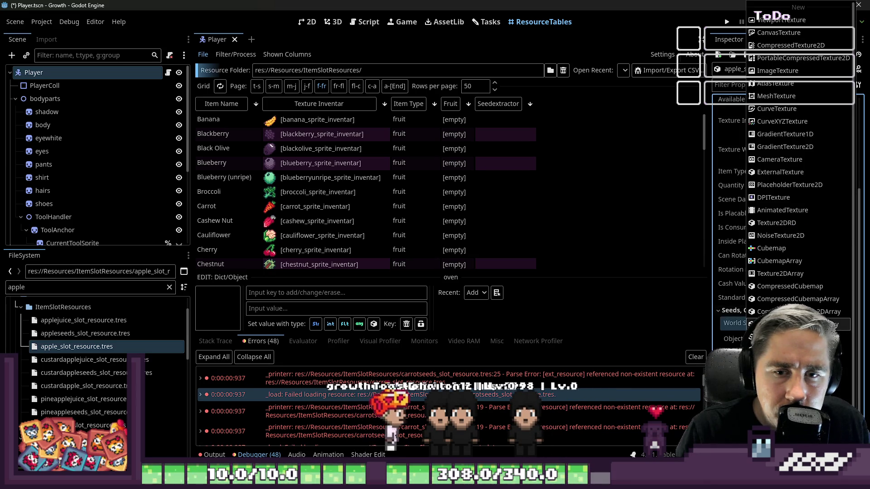
pyautogui.click(725, 323)
pyautogui.scroll(-2, 725, 324)
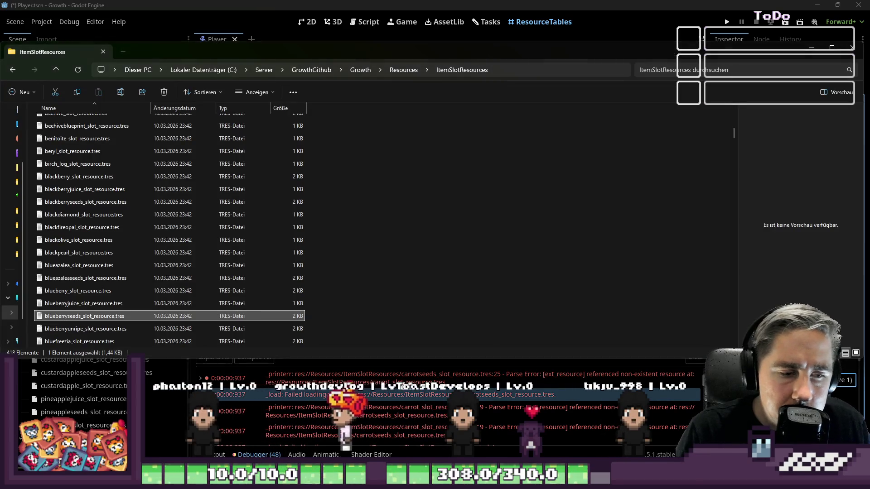
pyautogui.scroll(6, 59, 286)
pyautogui.scroll(2, 62, 288)
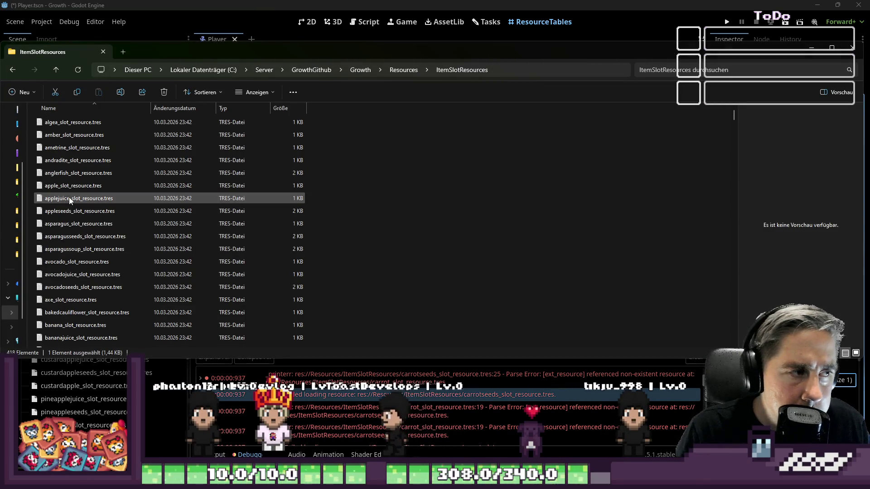
# - Select apple_slot_resource.tres in the folder, then go back to the Godot editor
pyautogui.click(63, 185)
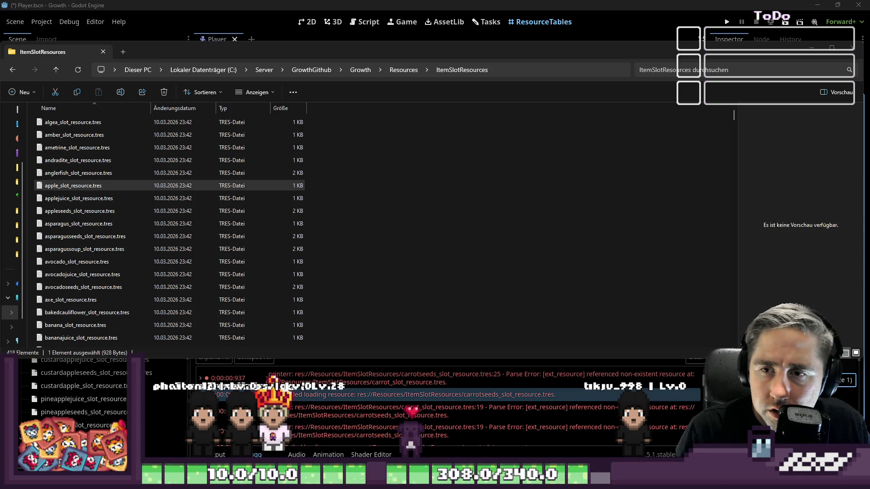
pyautogui.hotkey('alt', 'F4')
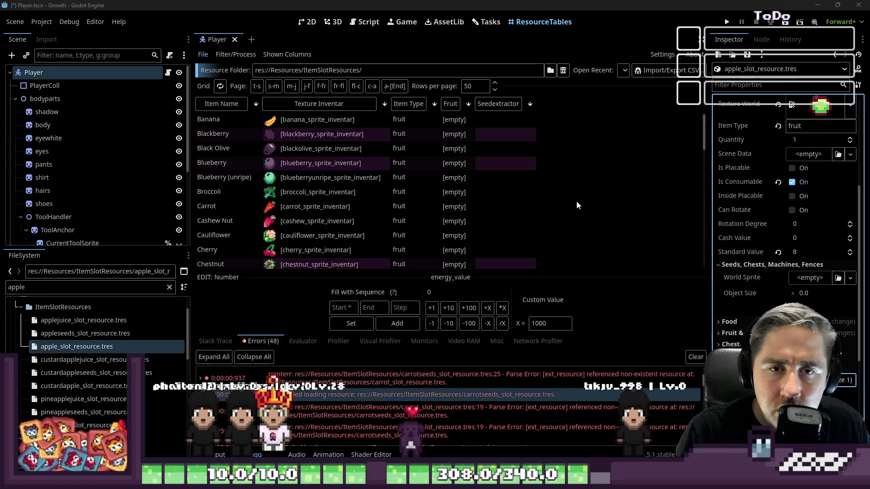
# - Save the scene with Ctrl+S, then briefly bring up and dismiss file actions for apple_slot_resource.tres
pyautogui.hotkey('ctrl', 's')
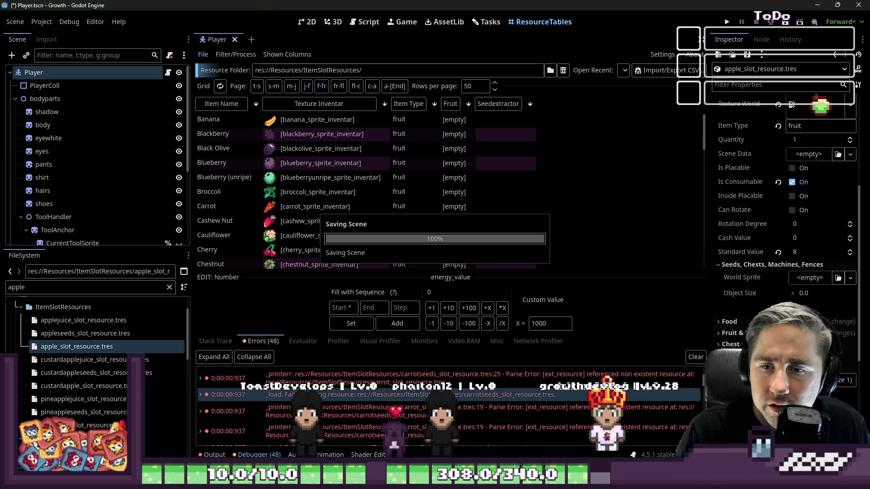
pyautogui.click(85, 333)
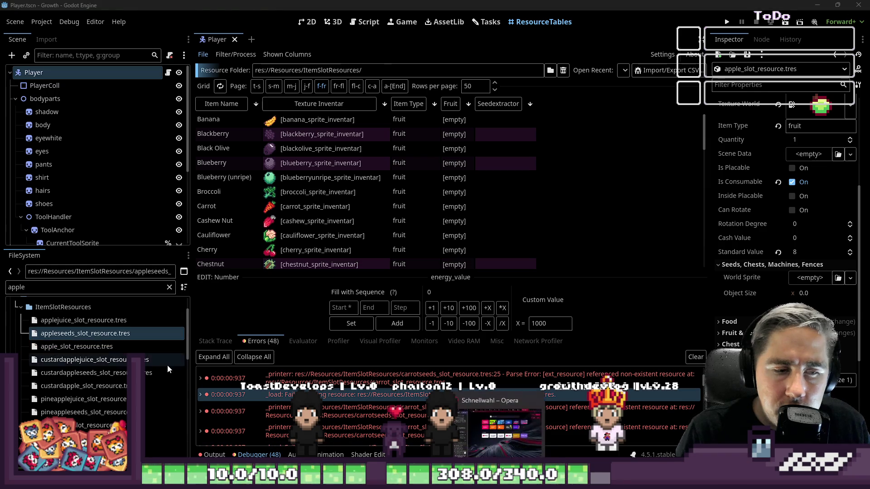
pyautogui.click(45, 347)
pyautogui.rightClick(45, 348)
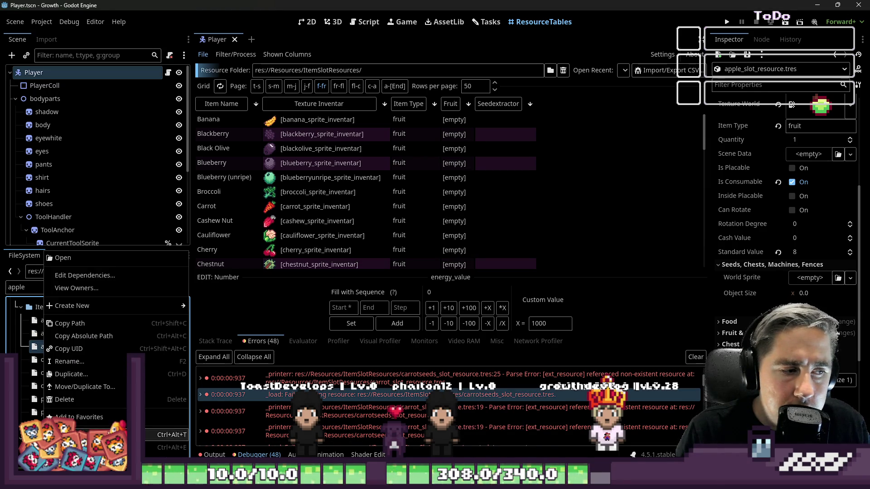
pyautogui.press('Escape')
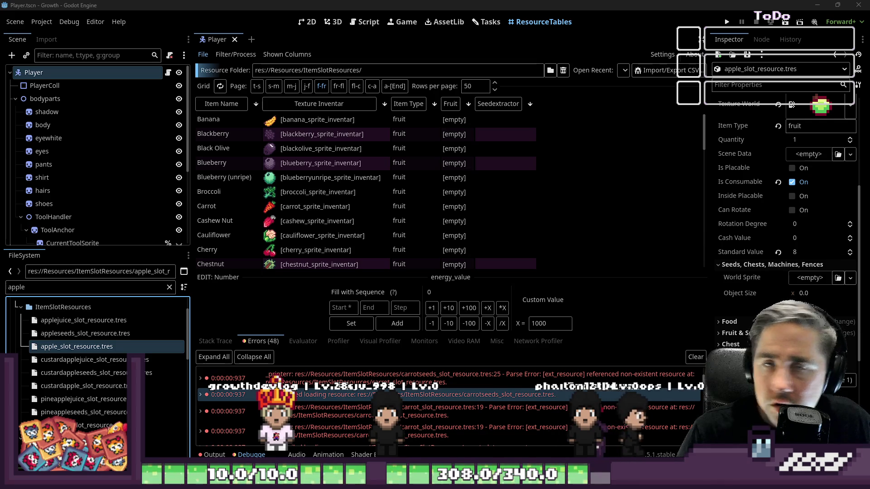
# - Paste and run the seedextractor-adding script in PowerShell via 'Trotzdem einfügen', then return to Godot
pyautogui.hotkey('alt', 'Tab')
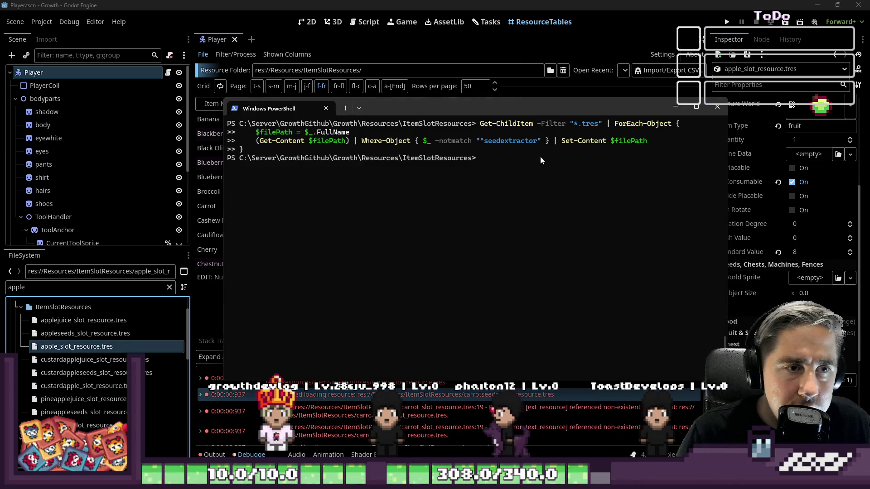
pyautogui.hotkey('ctrl', 'v')
pyautogui.click(413, 304)
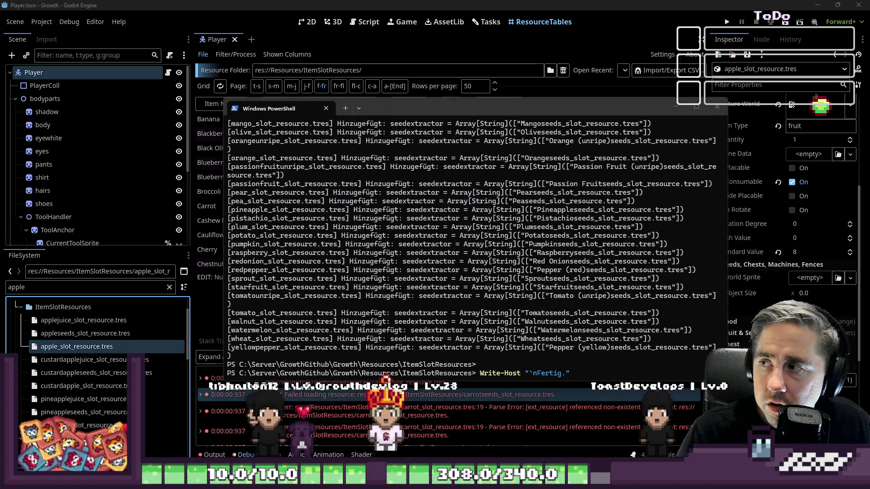
pyautogui.click(458, 4)
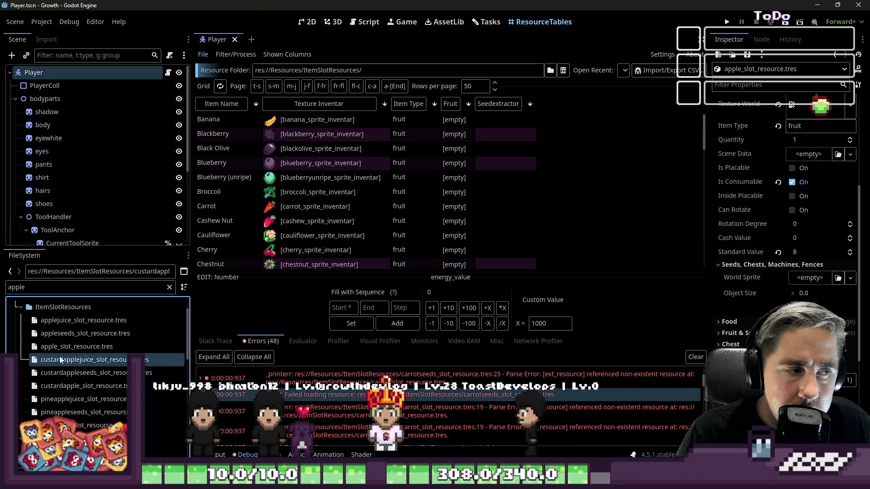
pyautogui.scroll(-5, 773, 293)
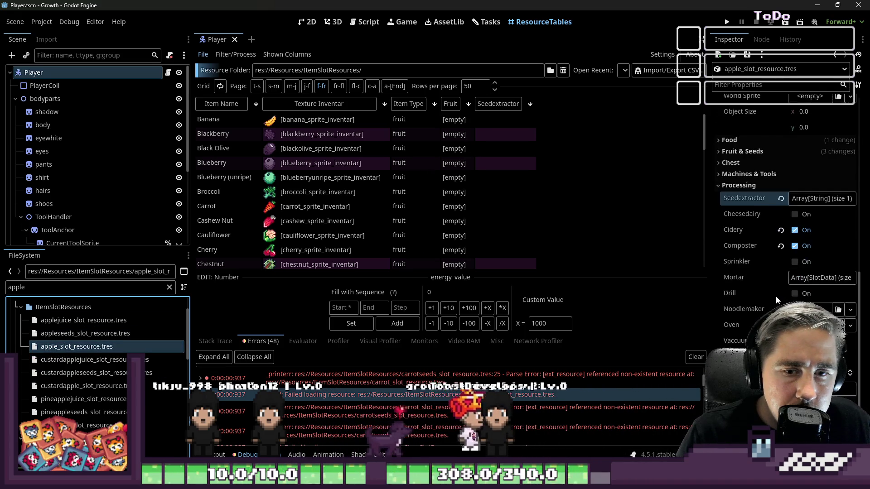
pyautogui.scroll(-1, 712, 317)
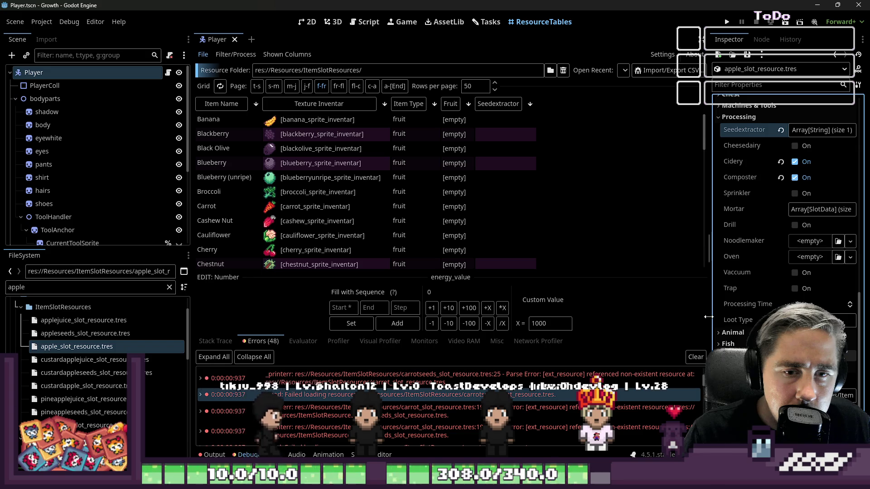
# - Widen the inspector and show the custard apple resource's properties
pyautogui.moveTo(708, 316); pyautogui.dragTo(588, 317)
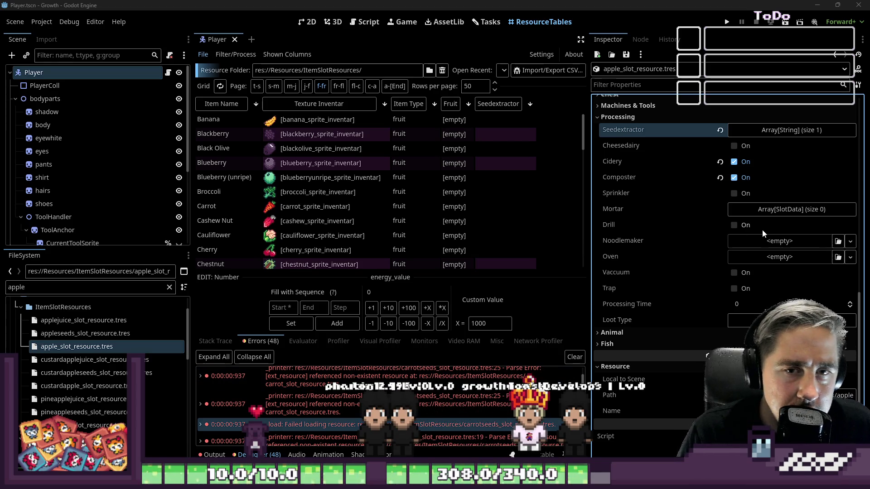
pyautogui.click(80, 359)
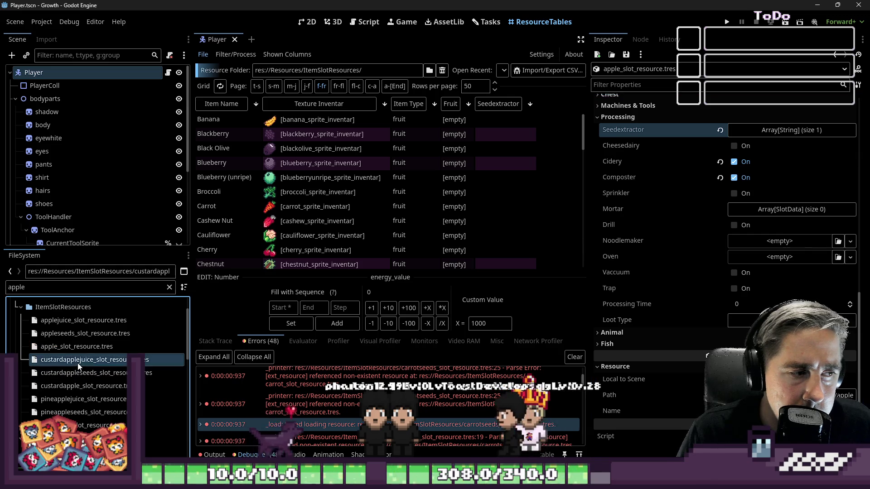
pyautogui.click(87, 387)
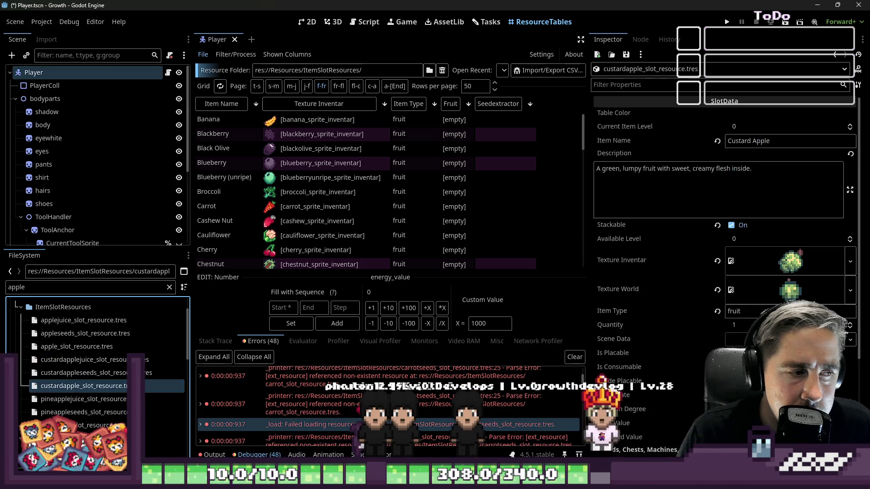
# - Expand Processing > Seedextractor to confirm custard apple's single seed entry
pyautogui.click(649, 368)
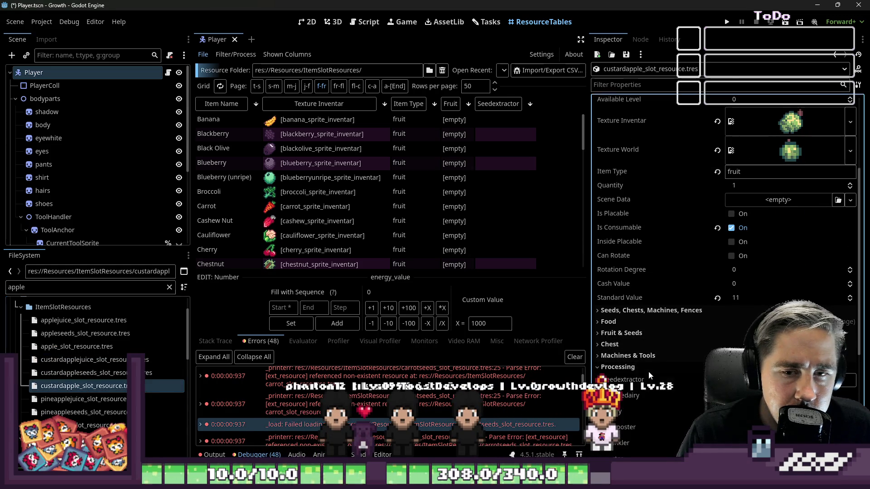
pyautogui.scroll(-3, 699, 379)
pyautogui.click(772, 293)
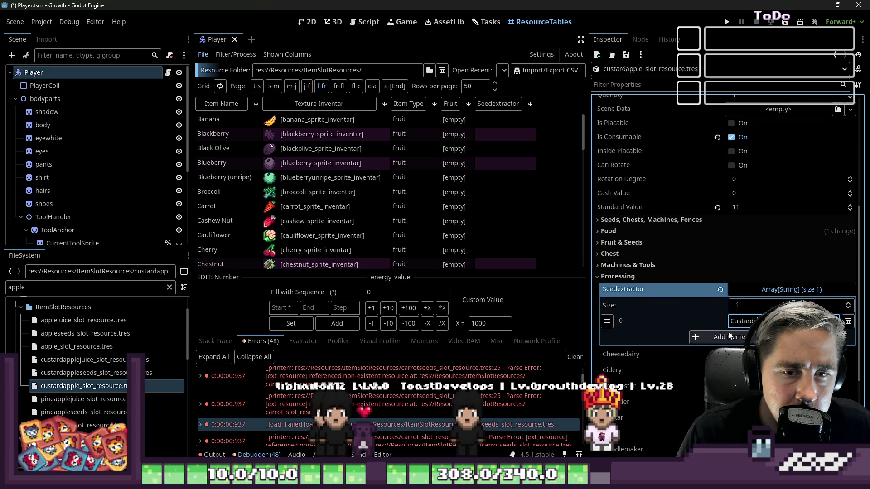
pyautogui.click(673, 325)
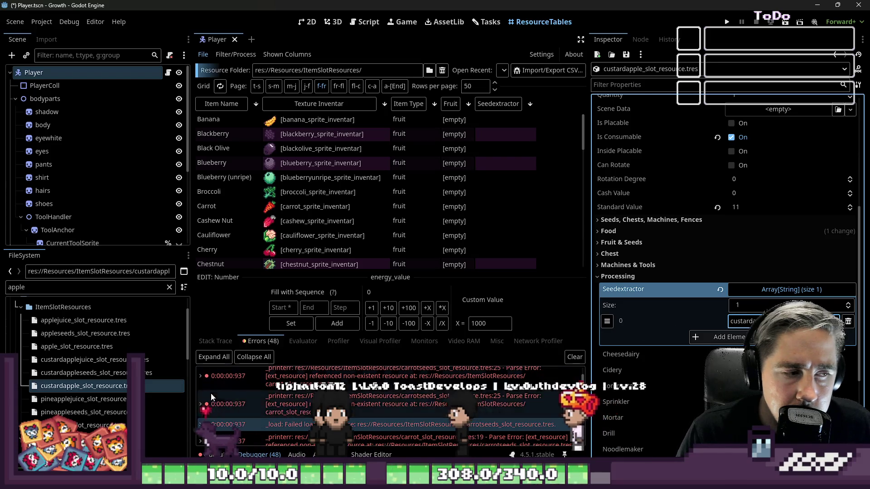
# - In PowerShell, clear the screen and rerun the recalled script stripping seedextractor lines
pyautogui.hotkey('alt', 'Tab')
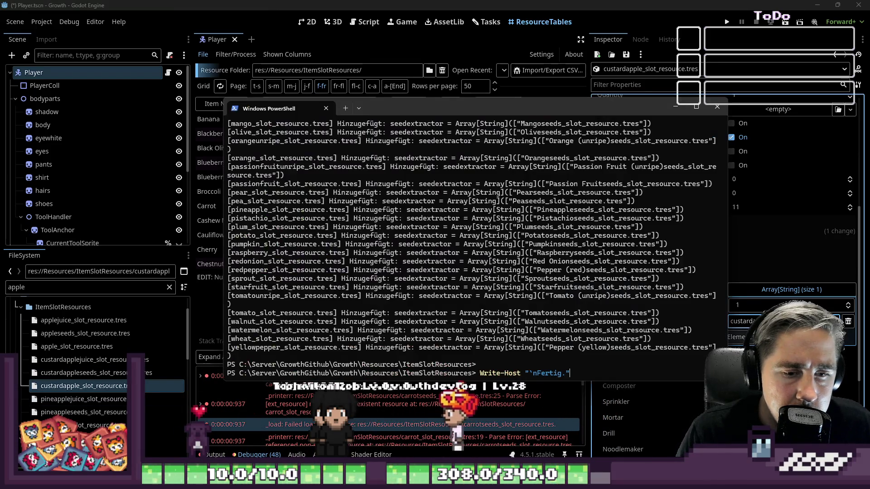
pyautogui.press('Up')
pyautogui.hotkey('ctrl', 'l')
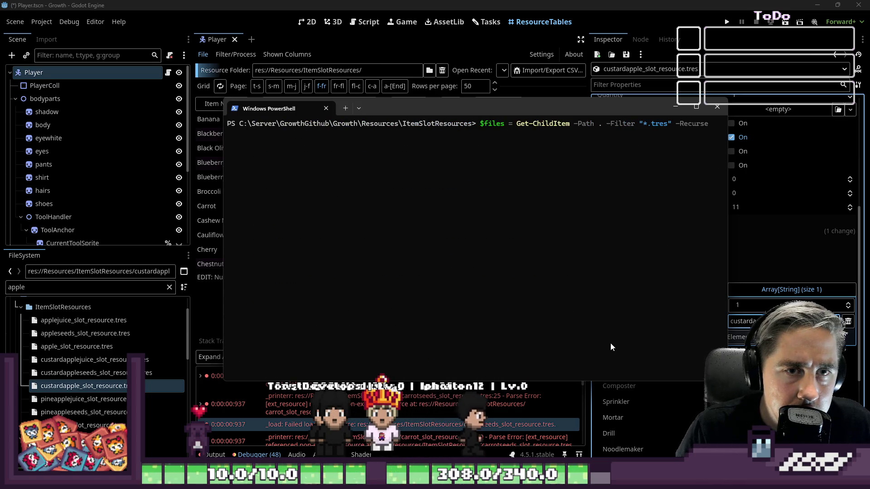
pyautogui.press('Up')
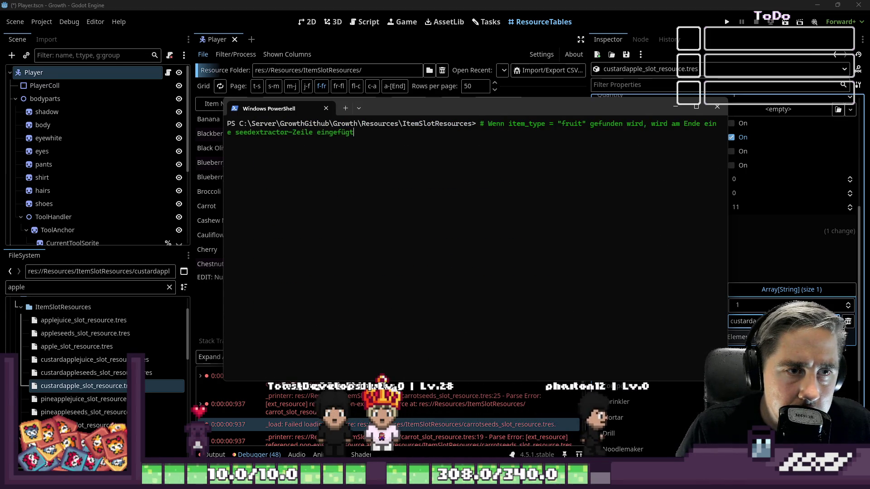
pyautogui.press('Up')
pyautogui.press('Up')
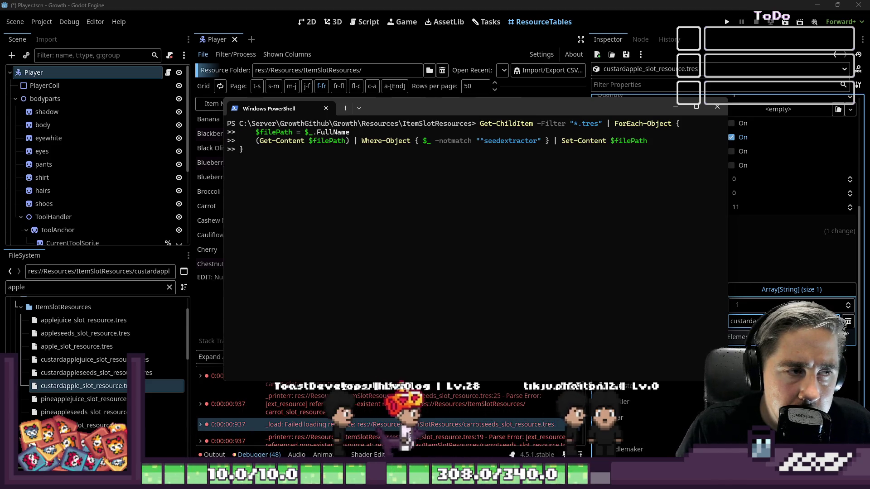
pyautogui.press('Return')
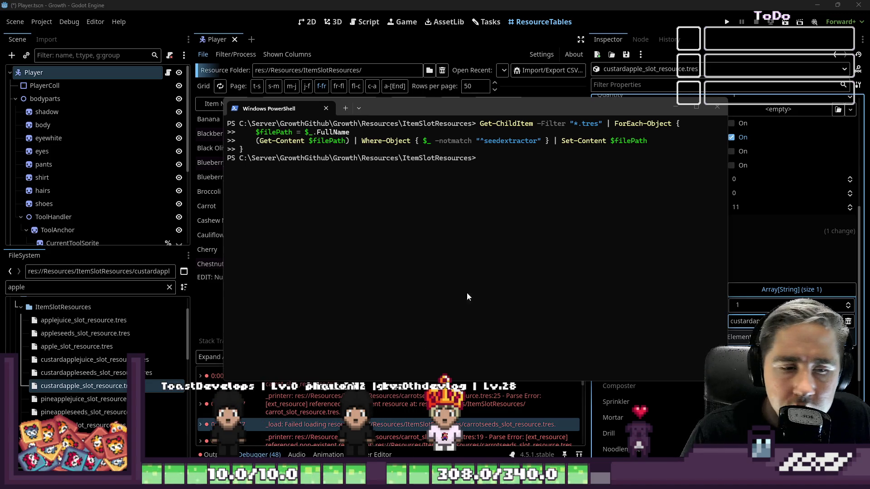
# - Paste and run the script adding matching seeds entries to every fruit resource, then return to Godot
pyautogui.press('Up')
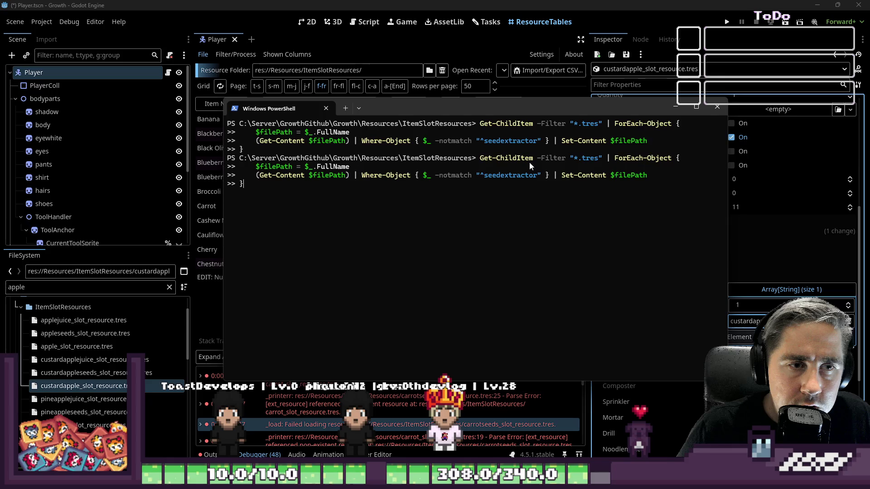
pyautogui.press('Up')
pyautogui.press('Down')
pyautogui.hotkey('ctrl', 'v')
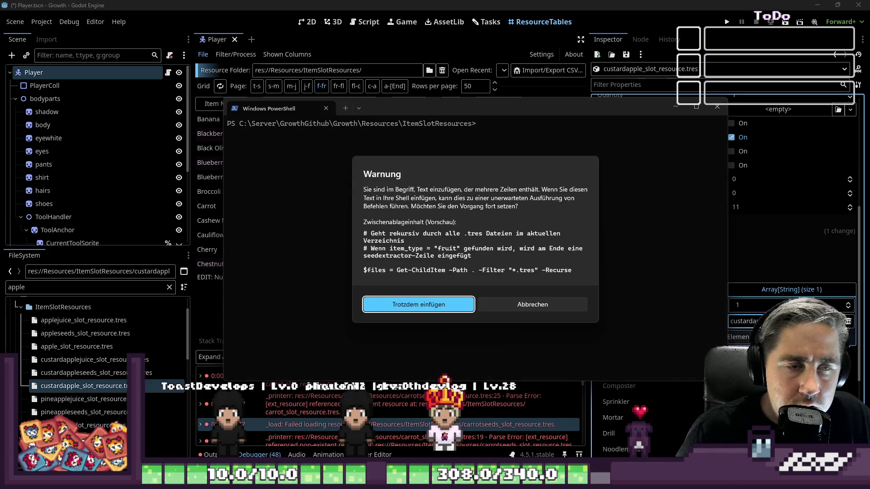
pyautogui.press('Return')
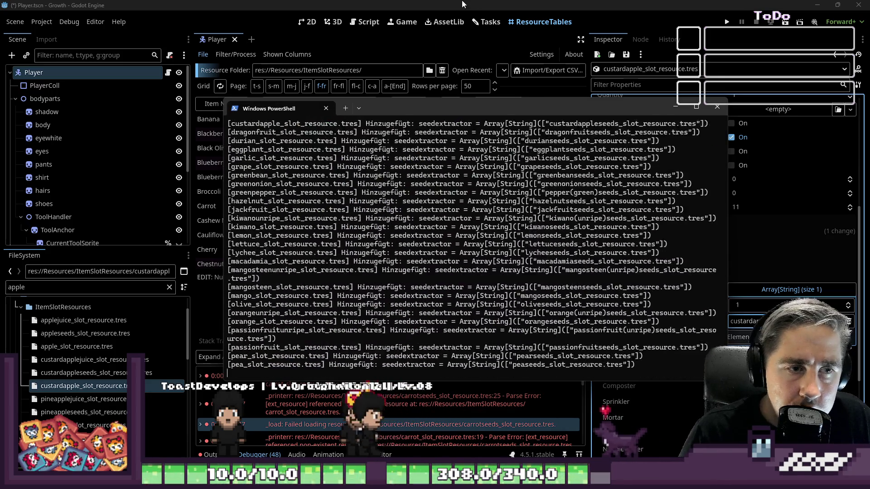
pyautogui.click(448, 5)
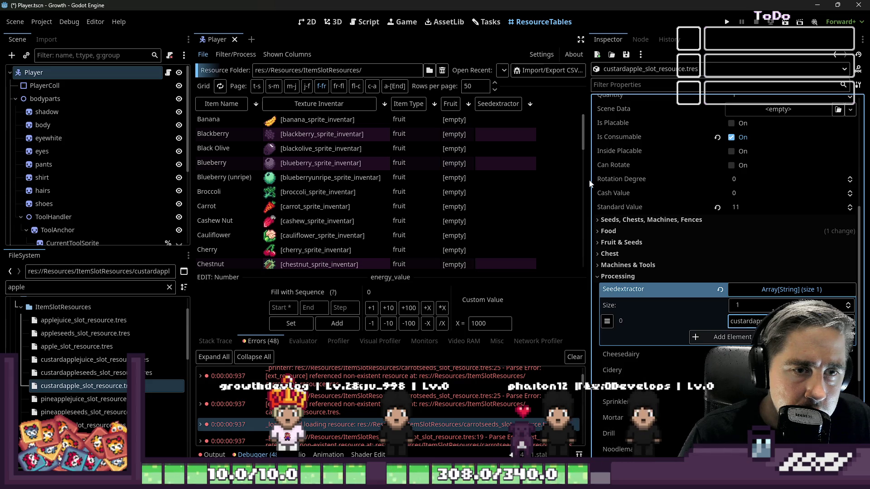
# - Inspect the unripe tomato resource and expand its Seedextractor array
pyautogui.moveTo(589, 180); pyautogui.dragTo(646, 190)
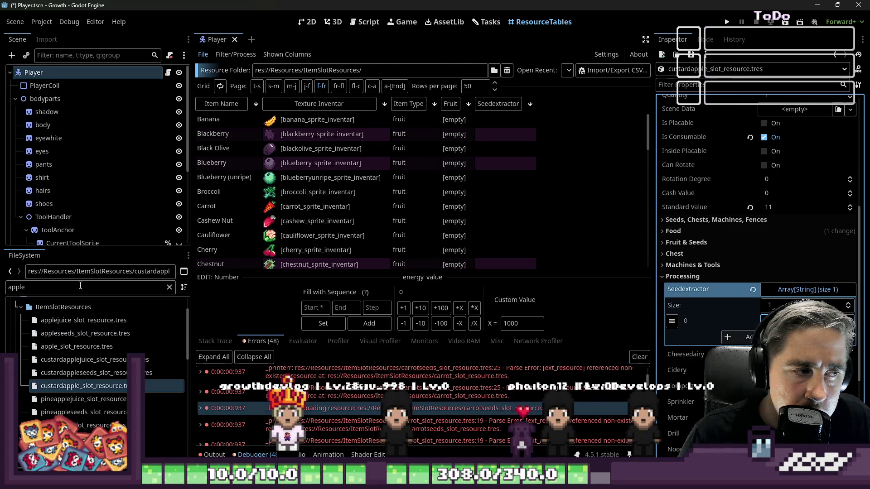
pyautogui.write('unripe')
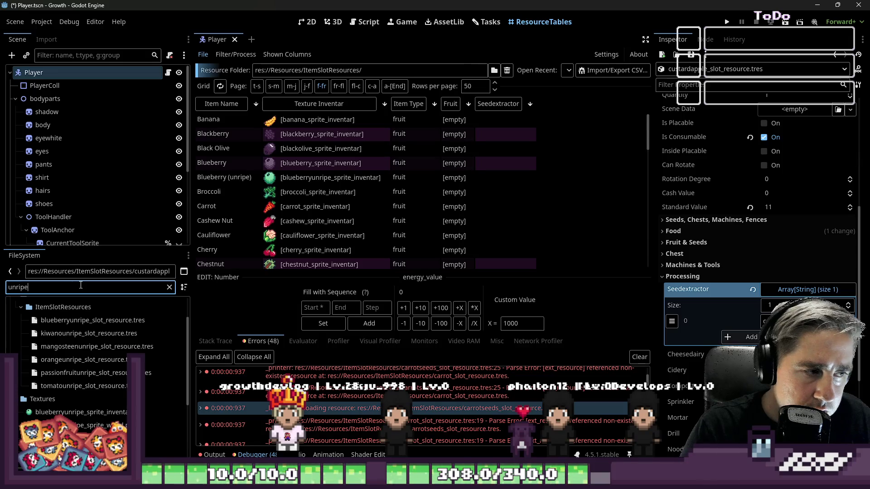
pyautogui.click(64, 386)
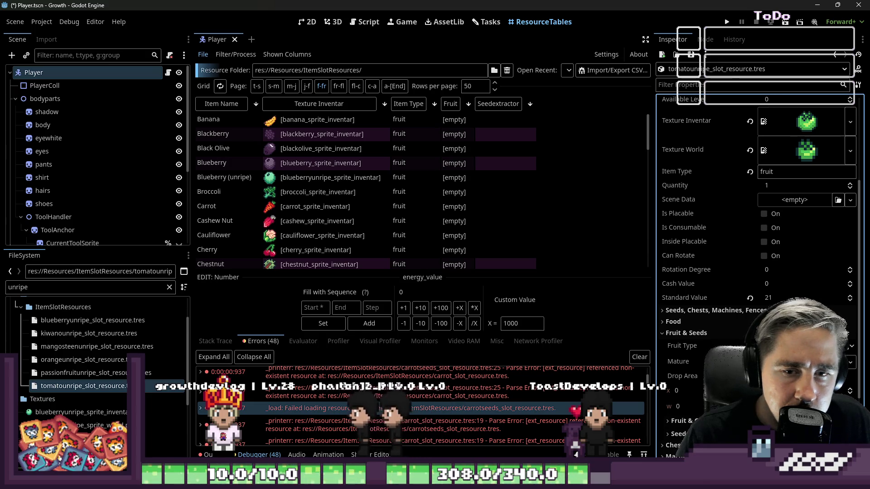
pyautogui.click(752, 335)
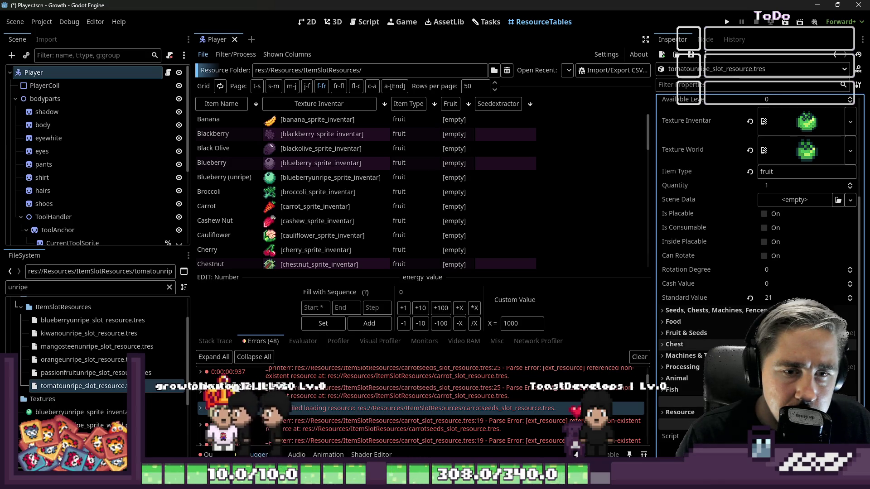
pyautogui.scroll(-1, 754, 205)
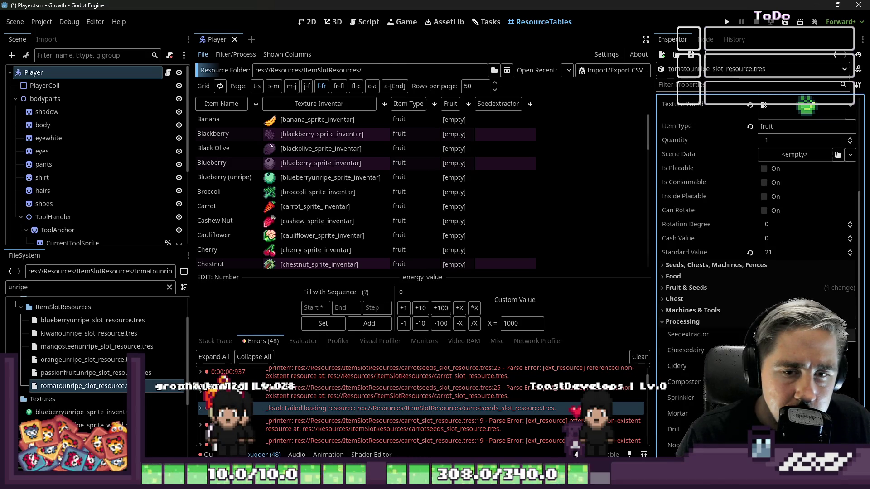
pyautogui.click(688, 334)
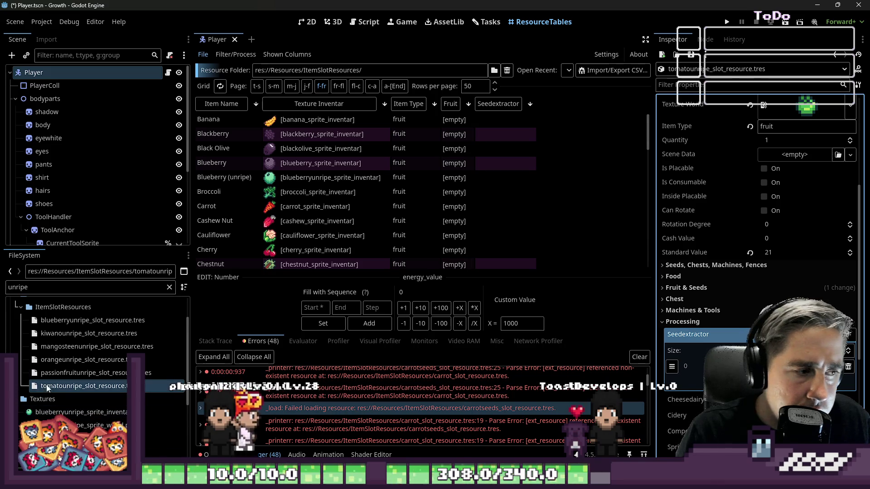
# - Inspect the unripe passion fruit's Processing properties, then load the unripe orange resource
pyautogui.click(95, 373)
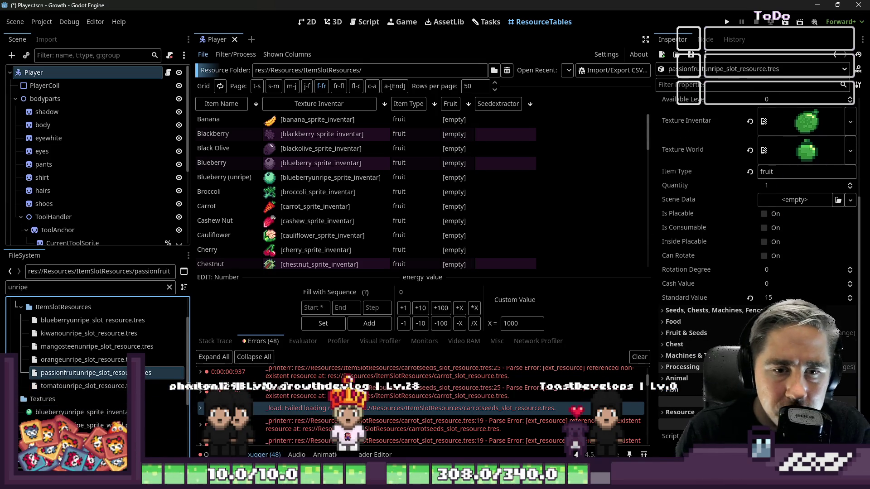
pyautogui.click(682, 367)
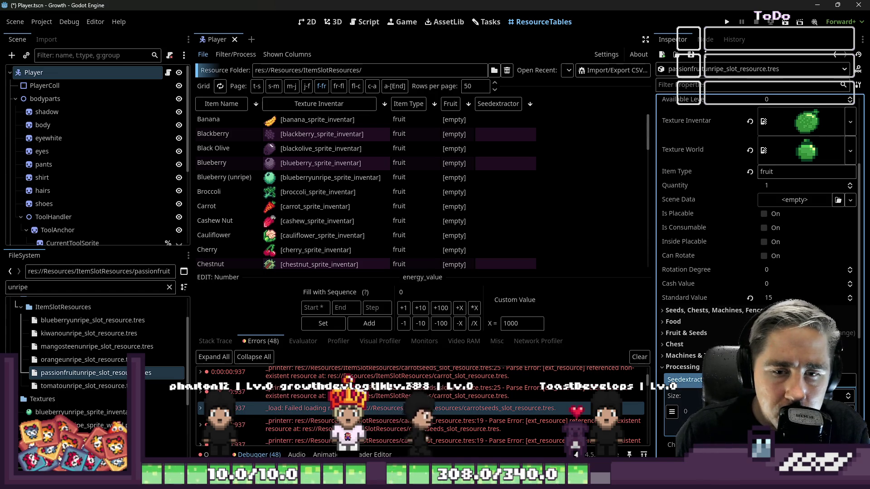
pyautogui.click(64, 363)
pyautogui.scroll(-5, 755, 204)
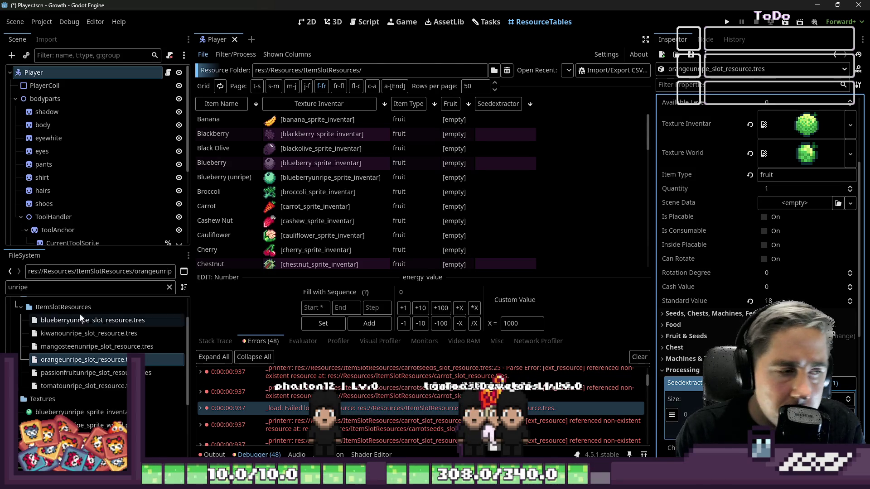
# - Inspect the unripe mangosteen's Fruit & Seeds properties and its linked mature mangosteen
pyautogui.click(95, 347)
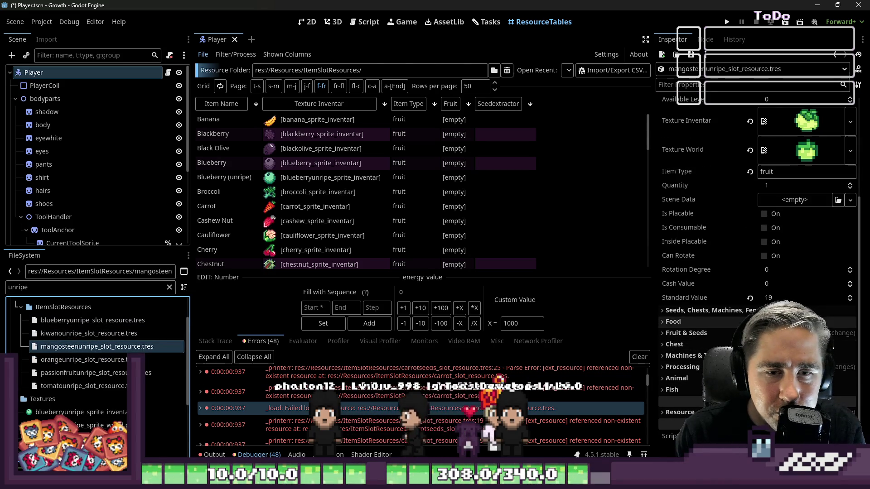
pyautogui.click(686, 332)
pyautogui.click(835, 361)
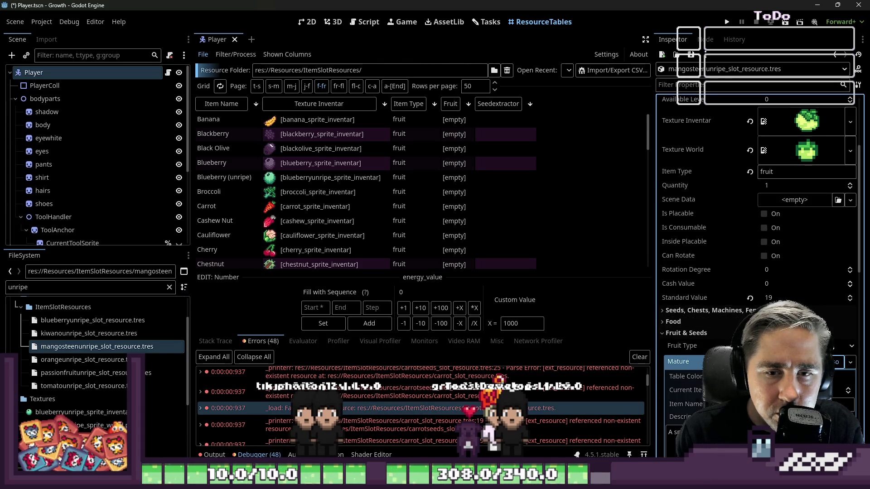
pyautogui.scroll(-3, 713, 269)
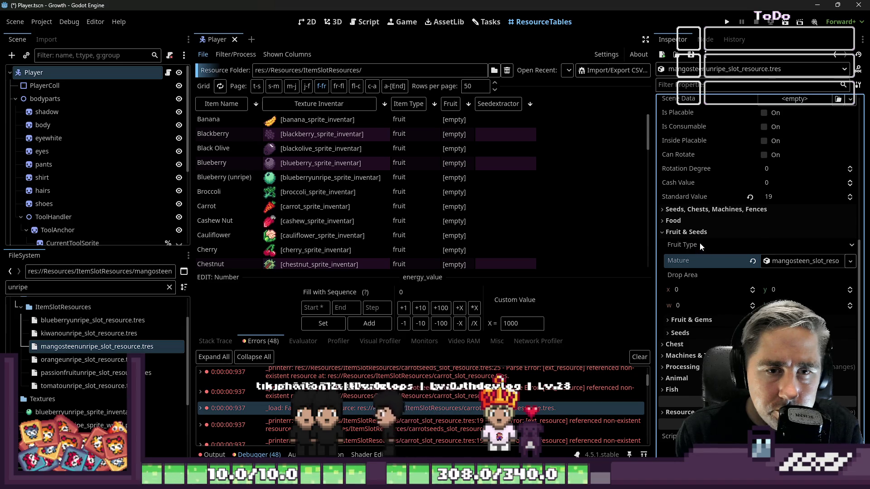
pyautogui.click(693, 232)
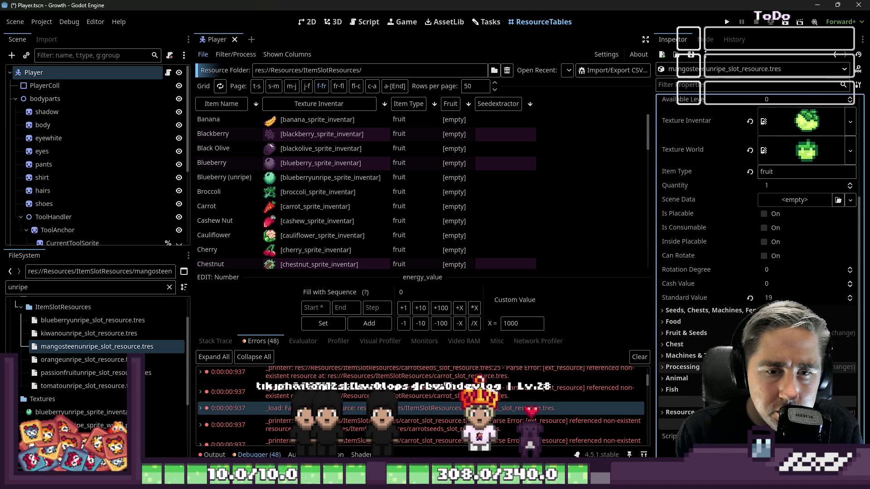
pyautogui.scroll(-3, 758, 273)
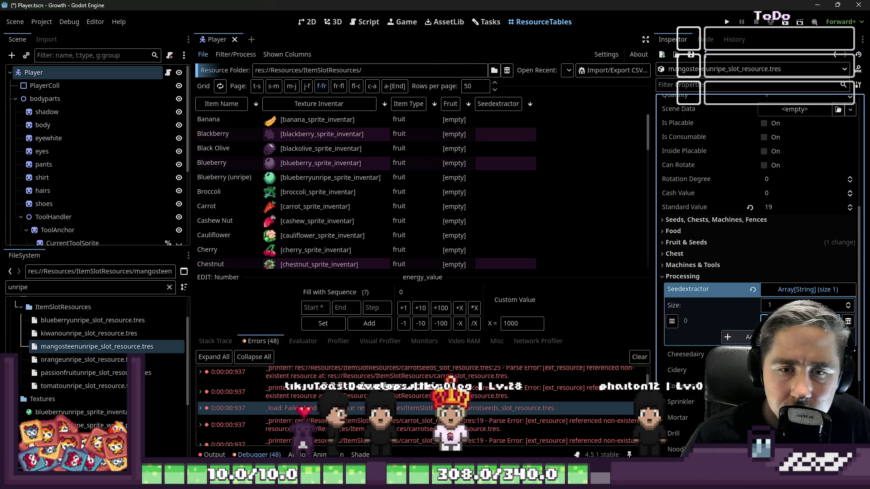
# - Inspect the unripe kiwano resource's Seedextractor array
pyautogui.click(67, 334)
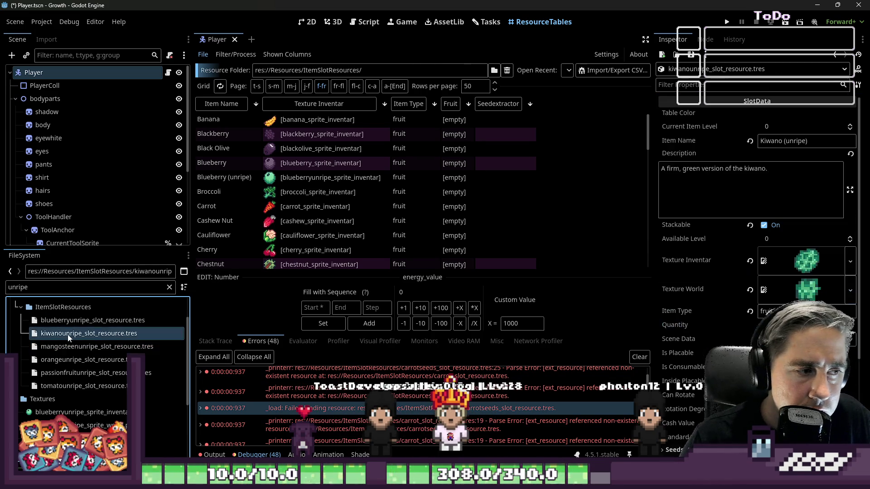
pyautogui.scroll(-5, 754, 204)
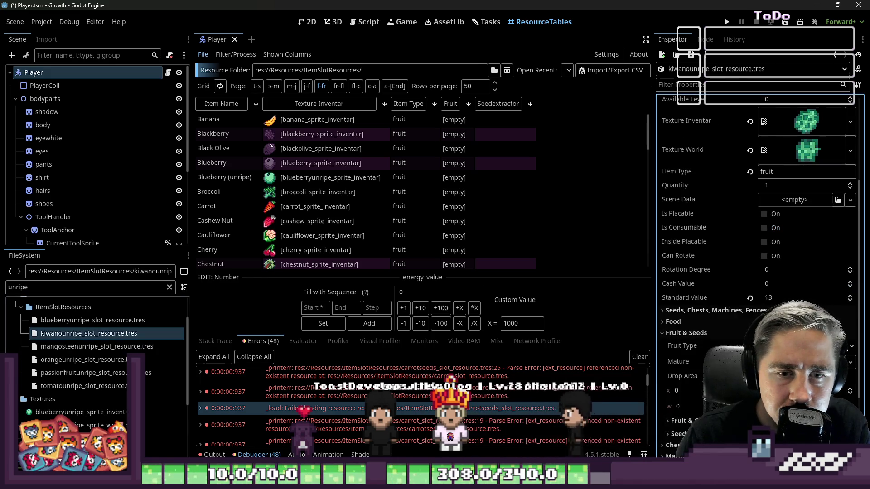
pyautogui.scroll(-3, 755, 204)
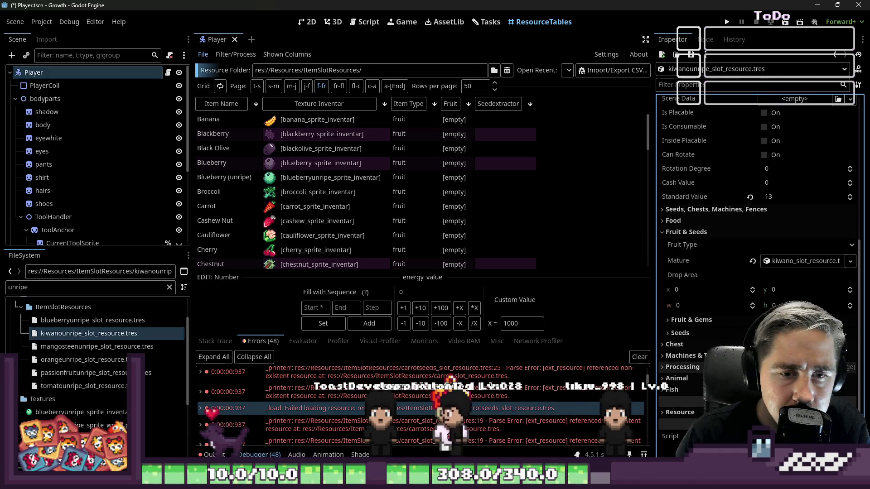
pyautogui.click(683, 379)
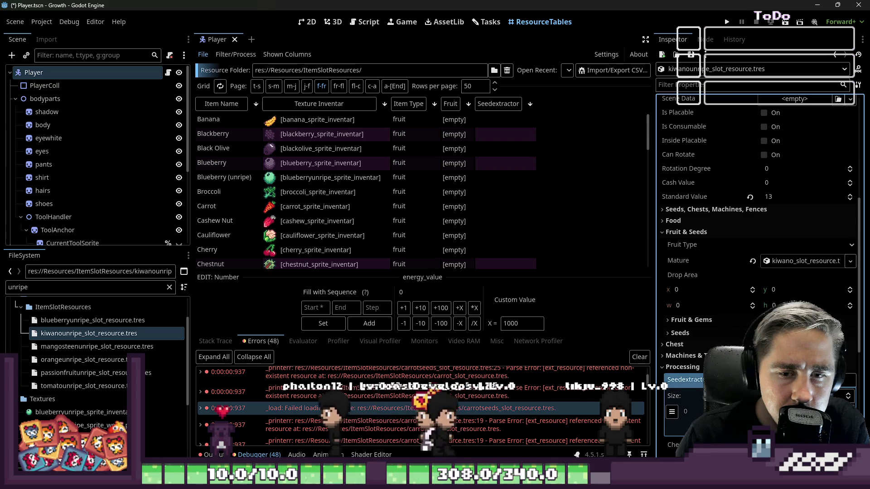
# - Inspect the unripe blueberry's Fruit & Seeds properties and its empty Seedextractor array
pyautogui.click(68, 320)
pyautogui.doubleClick(69, 320)
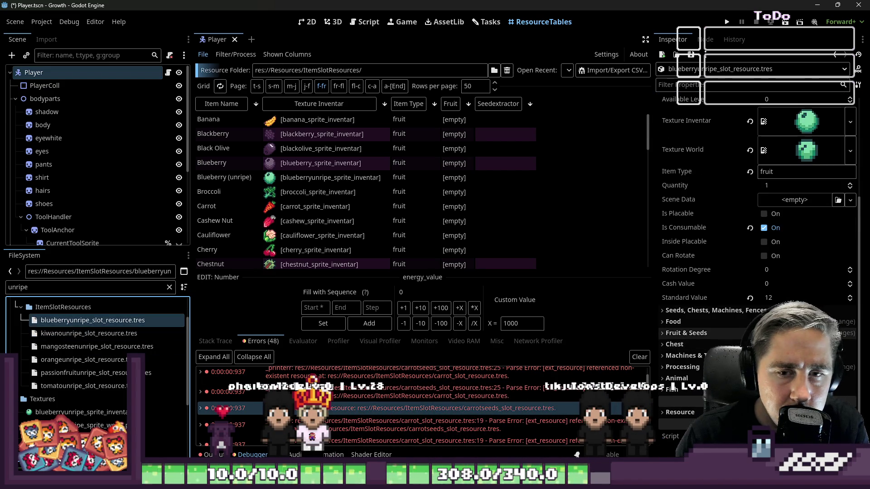
pyautogui.click(687, 333)
pyautogui.scroll(-3, 755, 272)
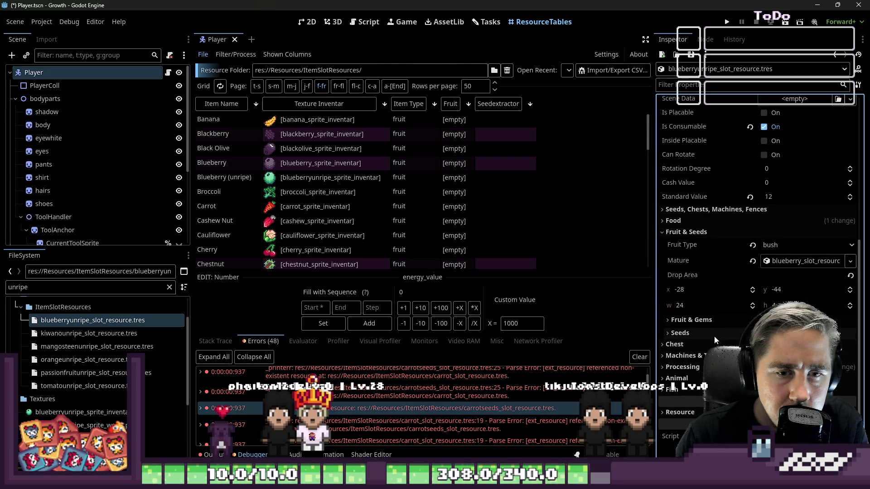
pyautogui.click(816, 379)
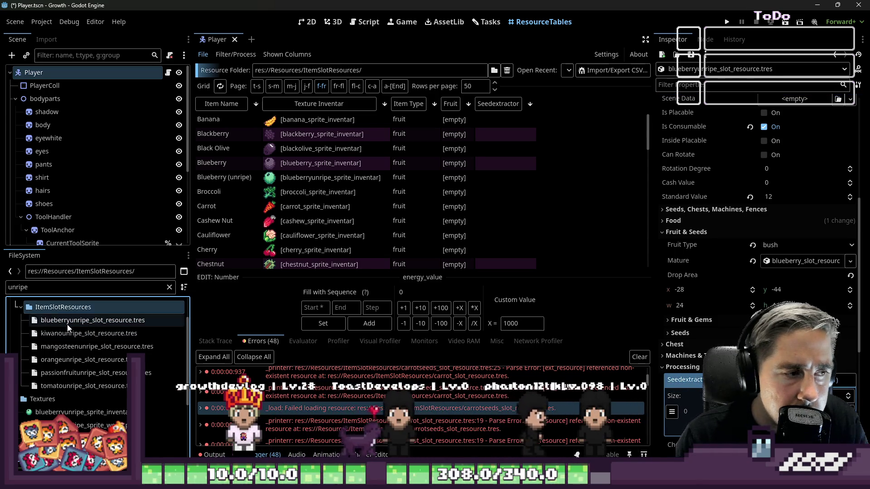
pyautogui.click(85, 325)
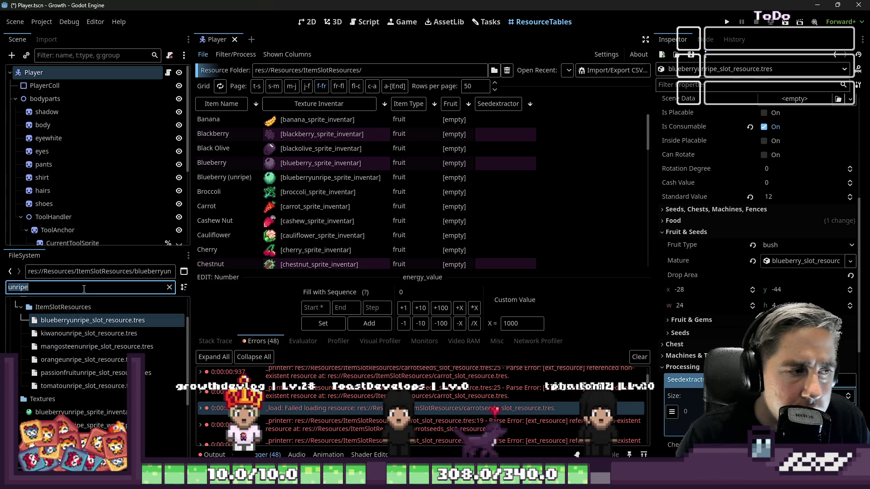
pyautogui.write('black')
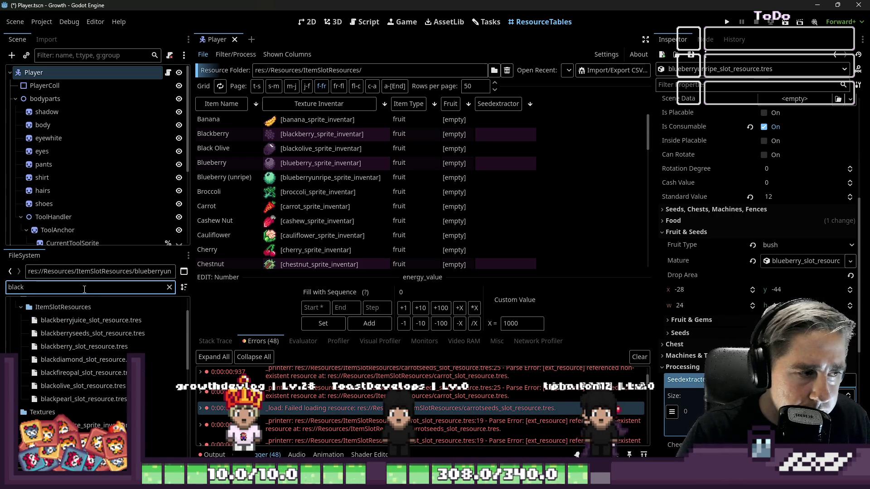
# - Inspect the black olive resource's Processing properties
pyautogui.click(89, 385)
pyautogui.scroll(-5, 755, 272)
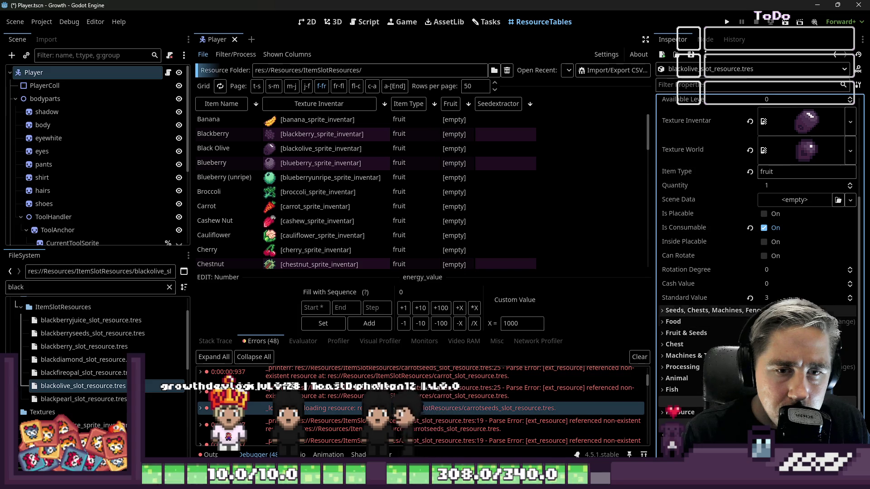
pyautogui.click(682, 367)
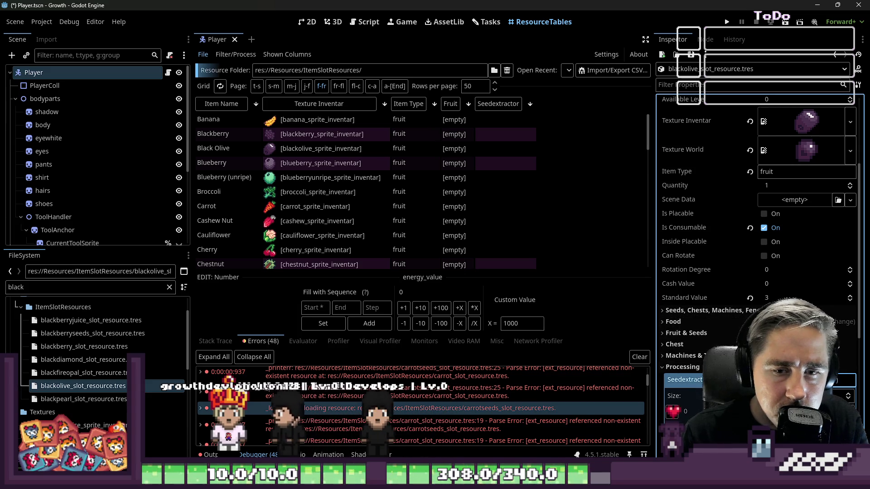
pyautogui.doubleClick(34, 286)
pyautogui.write('olive')
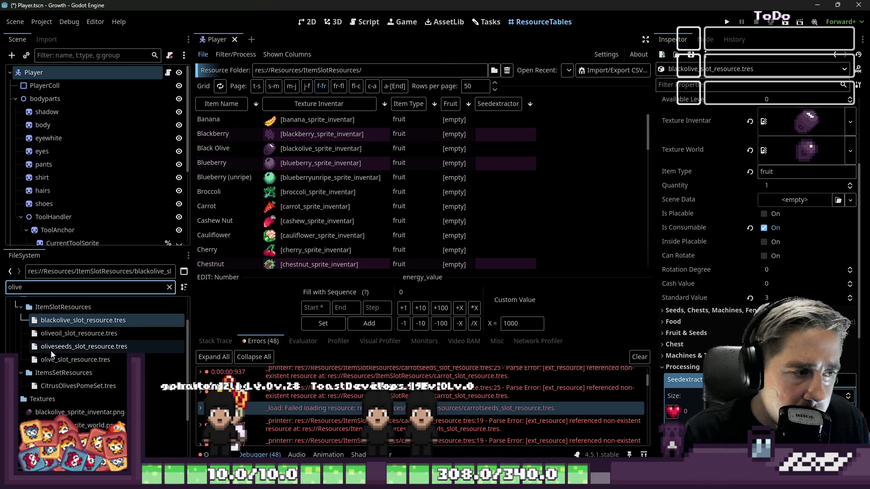
# - Inspect the olive resource, then clear the FileSystem filter to list all resources
pyautogui.click(51, 358)
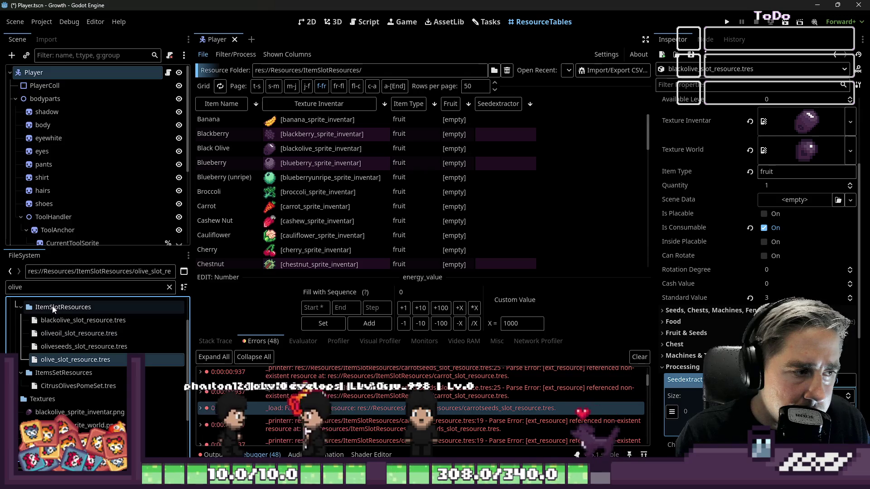
pyautogui.doubleClick(50, 292)
pyautogui.press('BackSpace')
pyautogui.write('pepper')
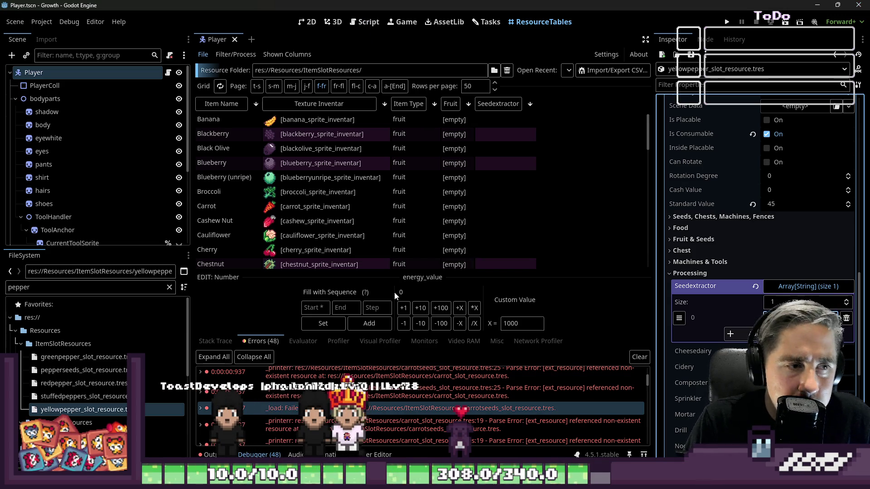
pyautogui.scroll(-4, 381, 259)
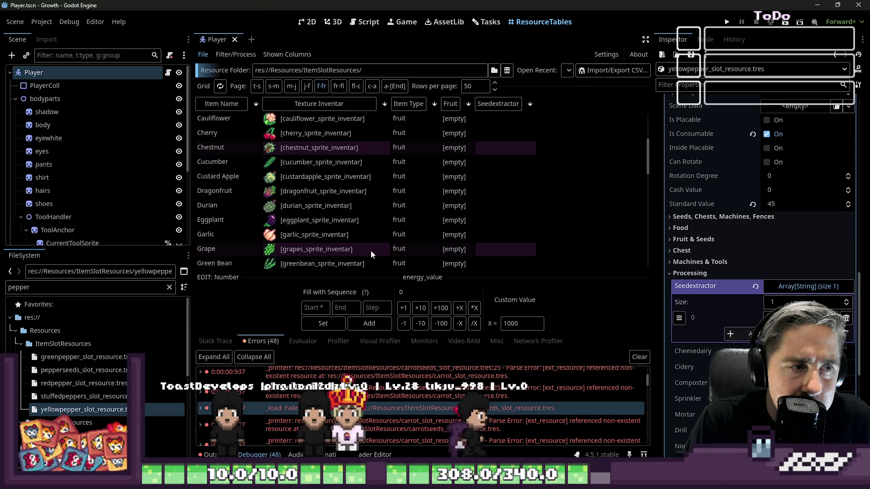
pyautogui.scroll(2, 360, 219)
pyautogui.scroll(2, 360, 219)
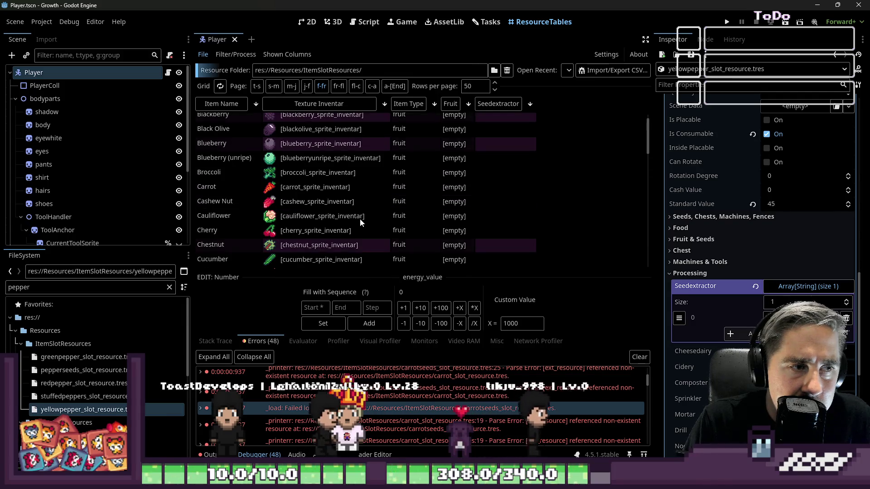
# - Check the Cashew Nut and Pumpkin item resources in ResourceTables
pyautogui.click(304, 204)
pyautogui.scroll(1, 308, 204)
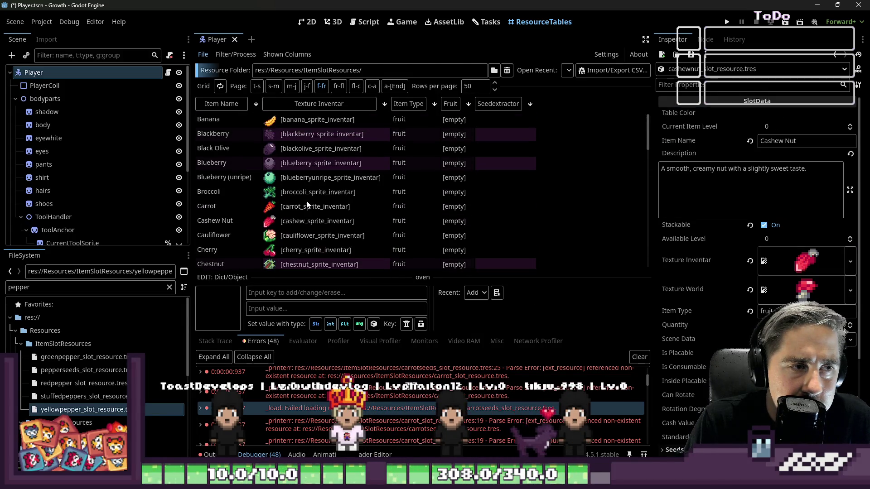
pyautogui.scroll(-6, 308, 204)
pyautogui.scroll(-4, 309, 203)
pyautogui.scroll(-5, 309, 201)
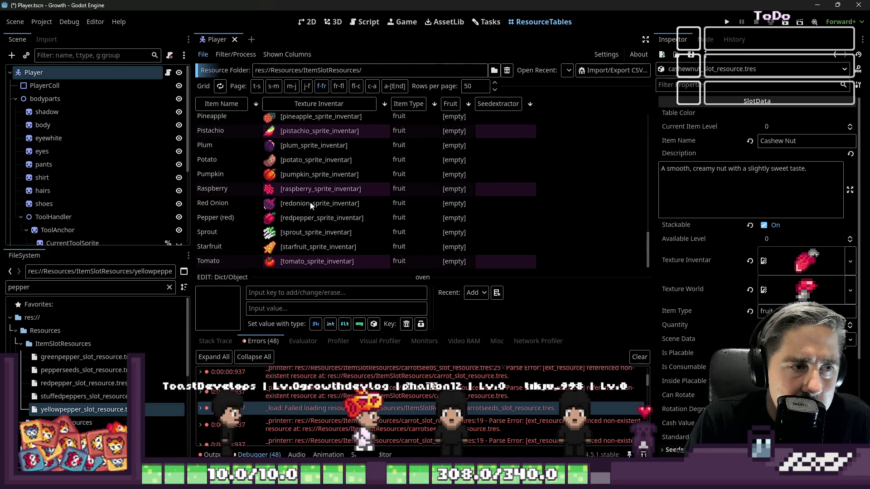
pyautogui.scroll(4, 310, 204)
pyautogui.scroll(4, 322, 203)
pyautogui.scroll(4, 323, 203)
pyautogui.scroll(3, 324, 204)
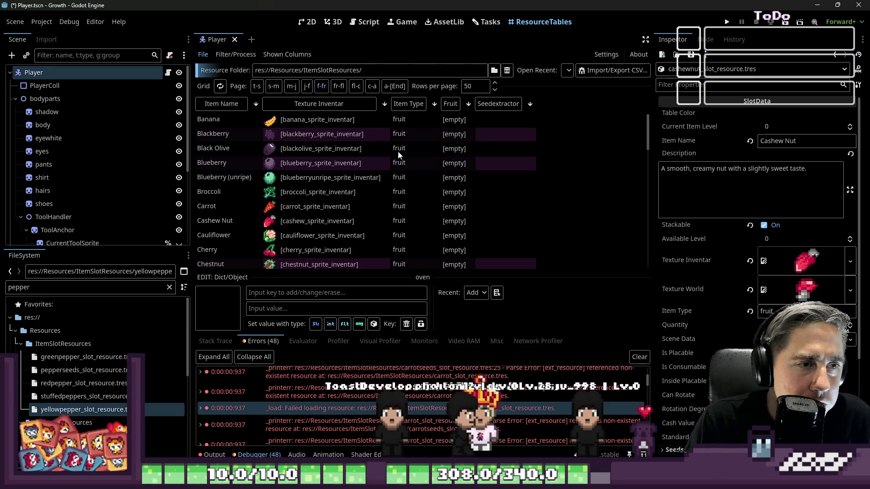
pyautogui.scroll(-5, 398, 153)
pyautogui.scroll(-3, 398, 156)
pyautogui.scroll(1, 333, 139)
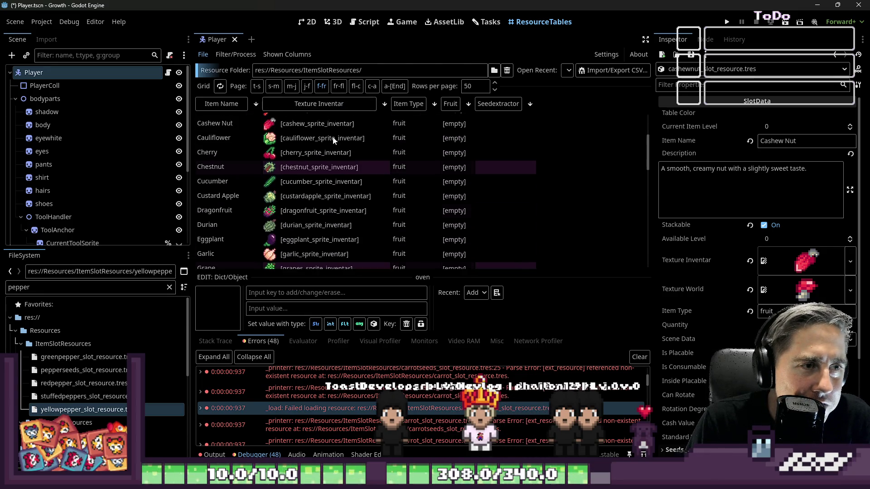
pyautogui.scroll(-3, 333, 139)
pyautogui.scroll(-3, 334, 144)
pyautogui.scroll(-3, 335, 146)
pyautogui.scroll(-3, 336, 150)
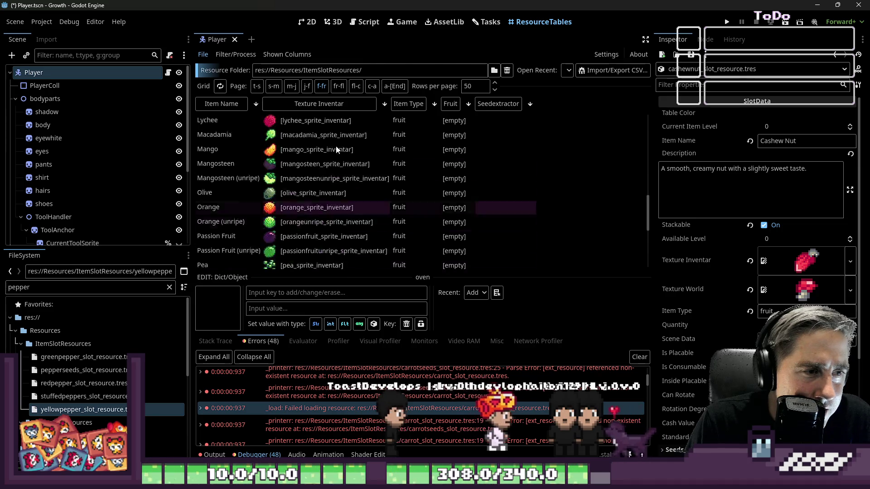
pyautogui.scroll(-3, 336, 147)
pyautogui.scroll(-2, 337, 147)
pyautogui.scroll(-1, 338, 148)
pyautogui.scroll(-2, 338, 148)
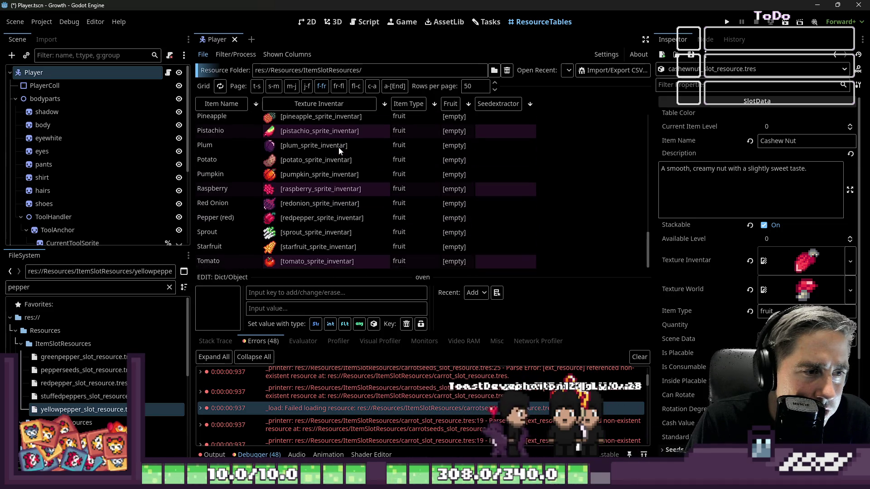
pyautogui.click(317, 237)
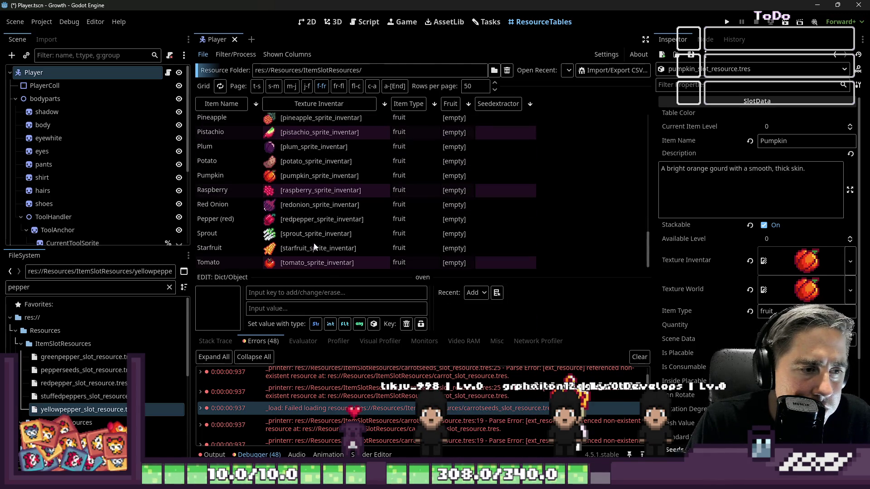
pyautogui.click(312, 236)
pyautogui.click(409, 230)
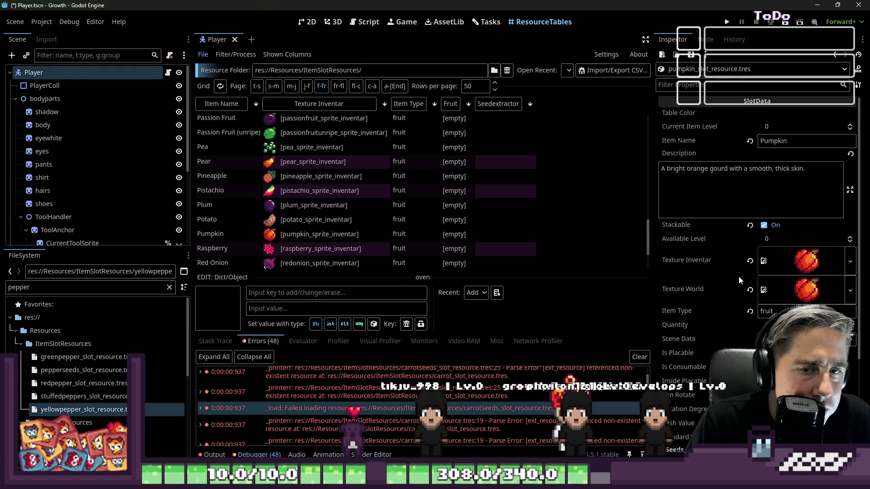
pyautogui.scroll(-1, 376, 240)
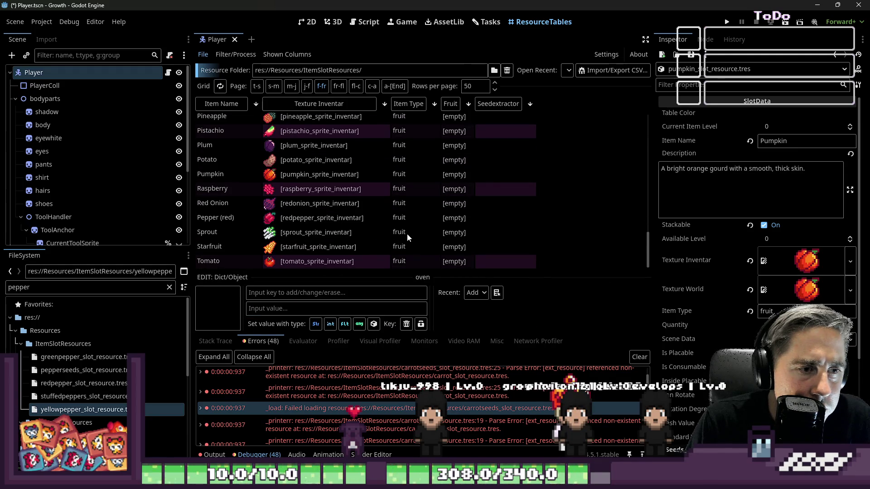
pyautogui.scroll(3, 408, 233)
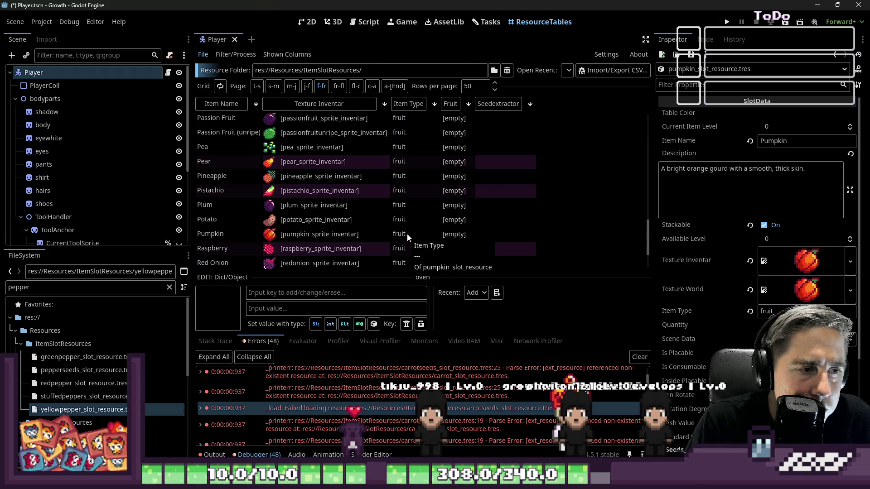
pyautogui.scroll(-4, 412, 225)
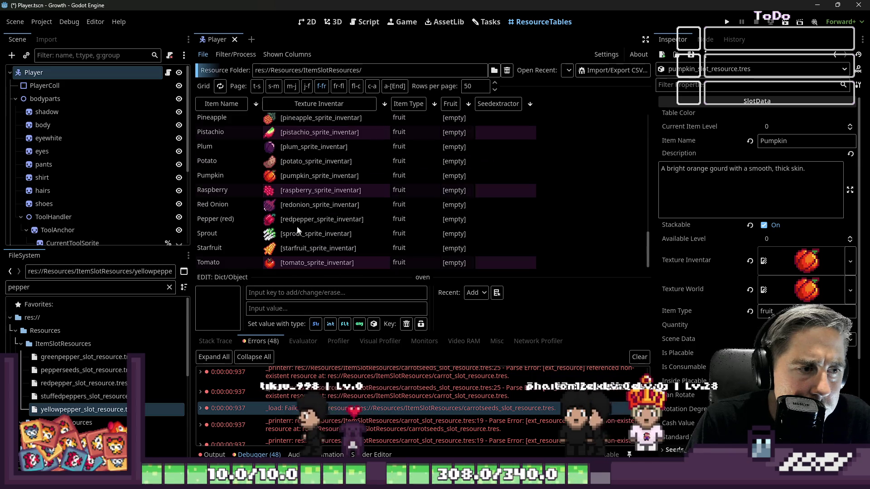
pyautogui.write('spro')
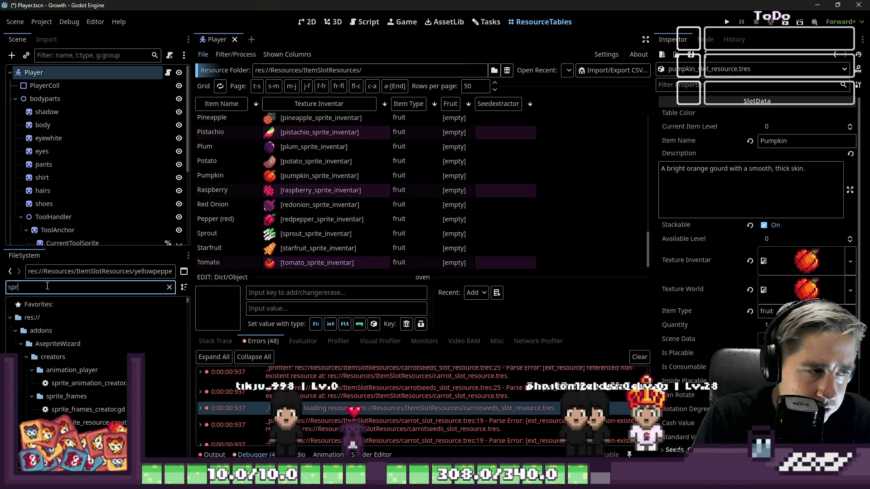
# - Load sprout_slot_resource.tres and peek at its Processing properties
pyautogui.click(43, 357)
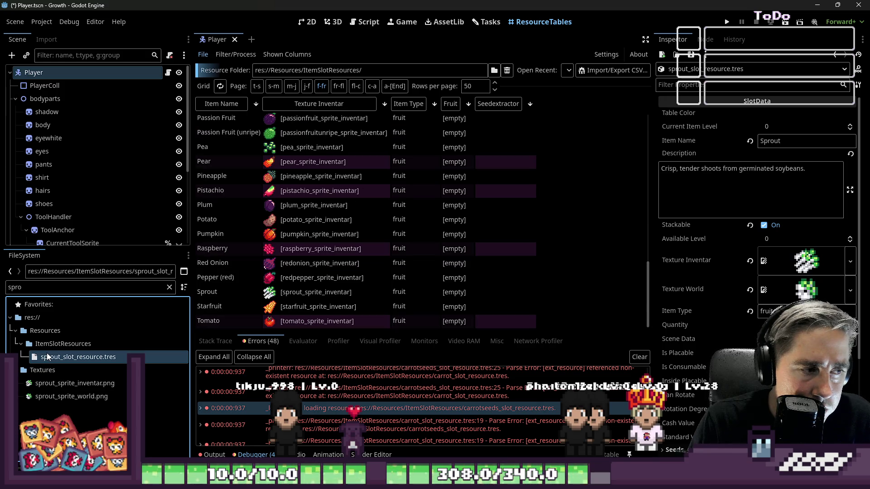
pyautogui.scroll(-5, 718, 303)
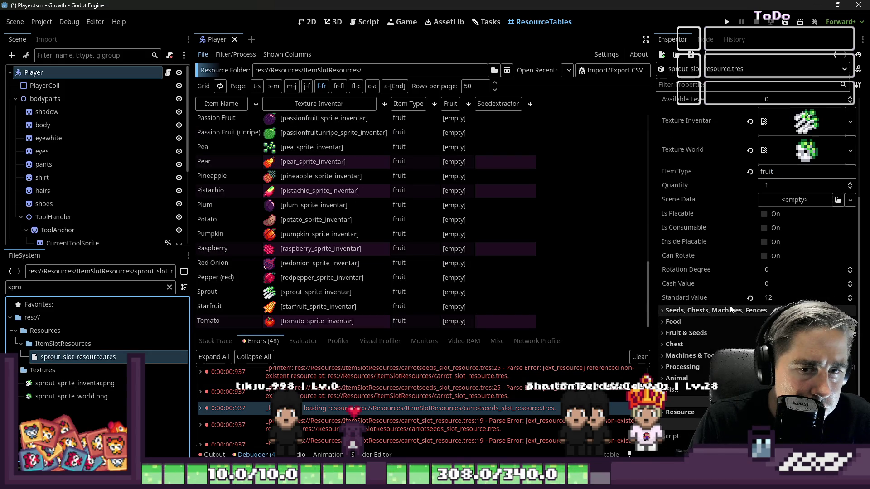
pyautogui.click(682, 367)
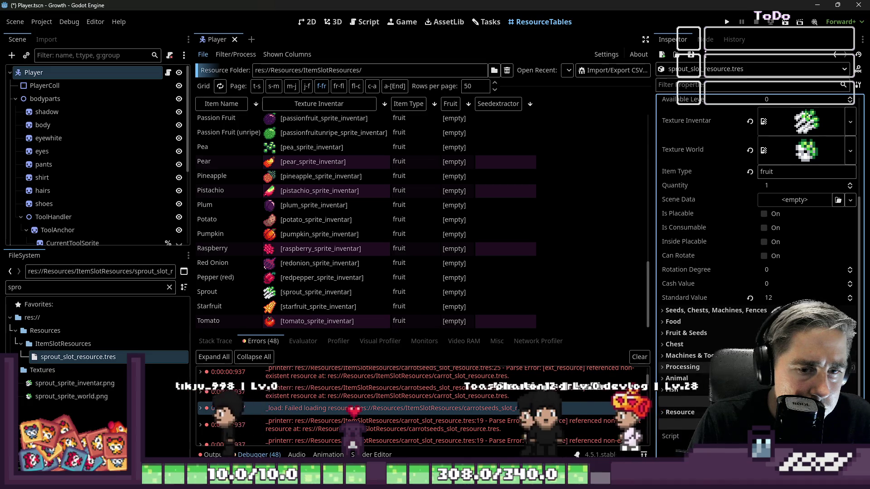
pyautogui.click(690, 367)
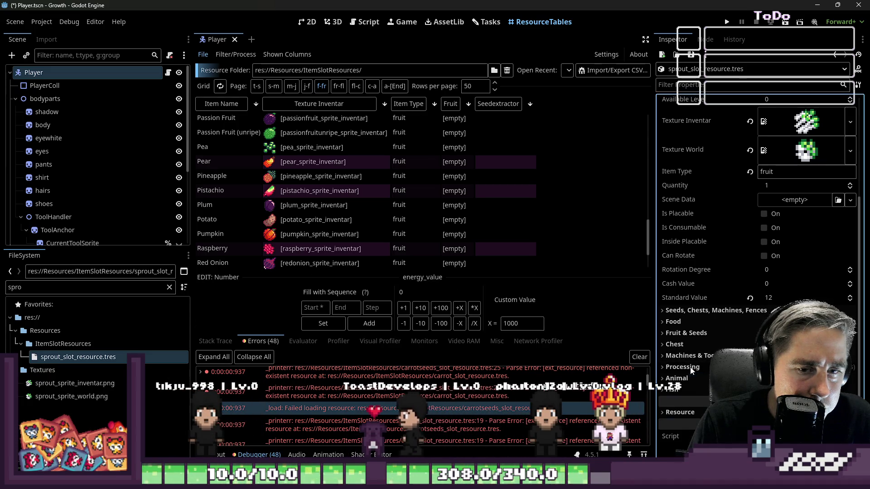
pyautogui.scroll(-1, 368, 218)
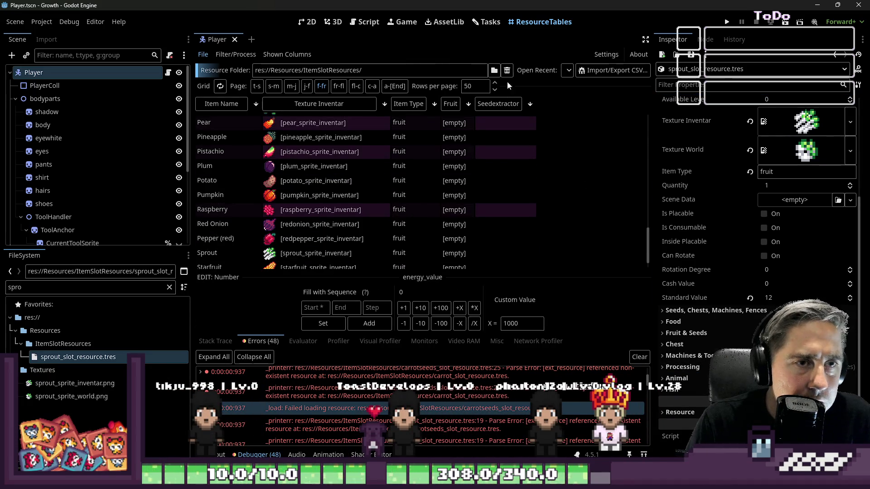
# - Test-run the game through the title into the character creator, then stop the run
pyautogui.click(726, 22)
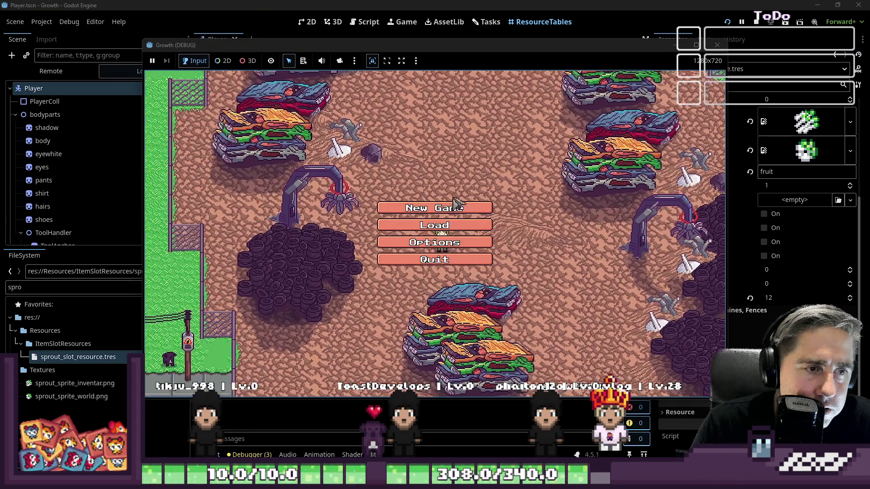
pyautogui.click(435, 206)
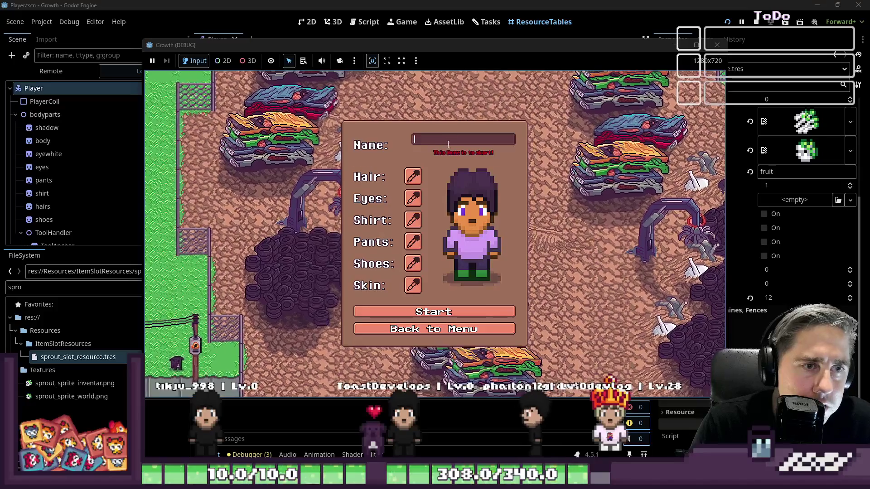
pyautogui.write('das')
pyautogui.click(718, 46)
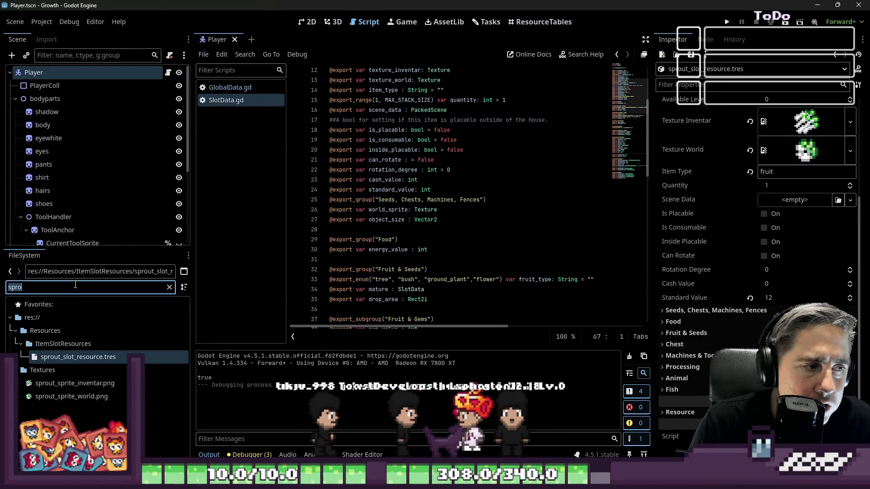
# - Inspect the seed extractor item and blueprint resources, then load SeedextractorAddon.gd for editing
pyautogui.doubleClick(76, 287)
pyautogui.write('seedex')
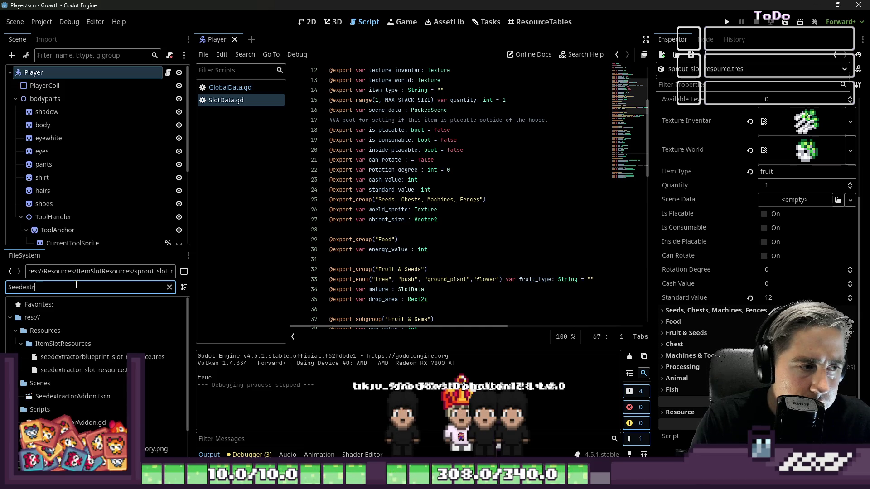
pyautogui.click(50, 375)
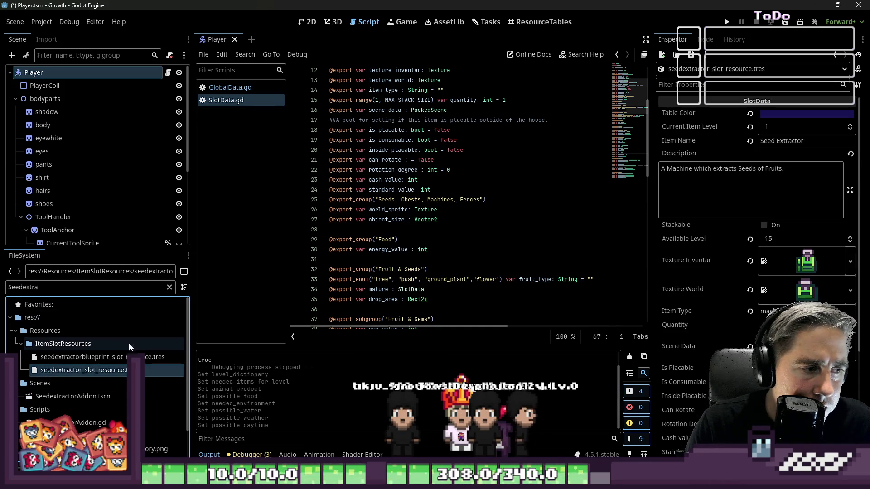
pyautogui.click(108, 359)
pyautogui.scroll(-1, 108, 360)
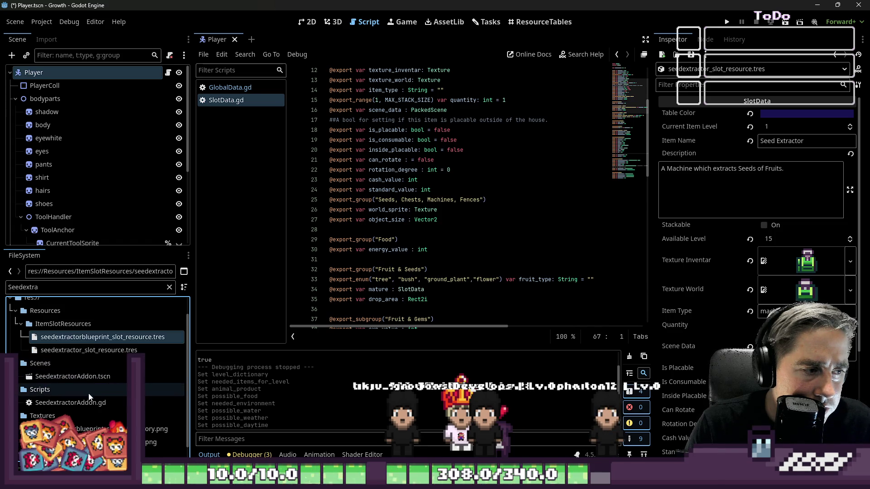
pyautogui.doubleClick(70, 403)
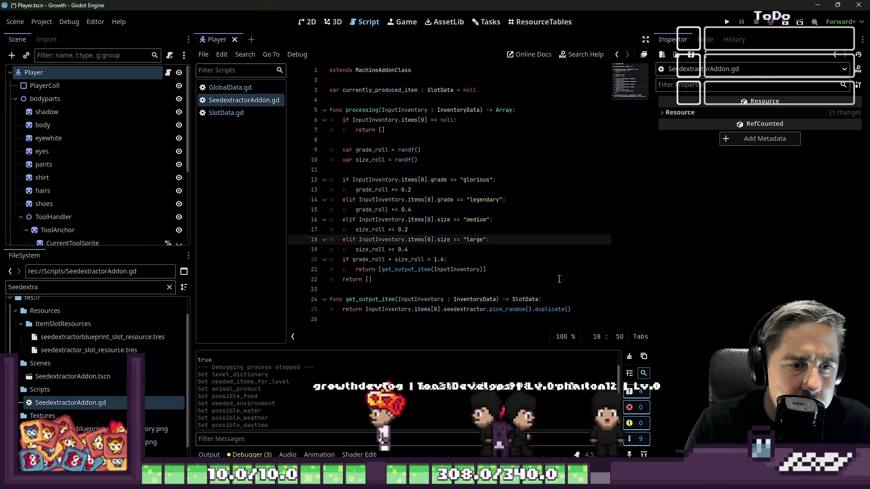
# - Start a random_resource_name line above the return in get_output_item
pyautogui.click(531, 309)
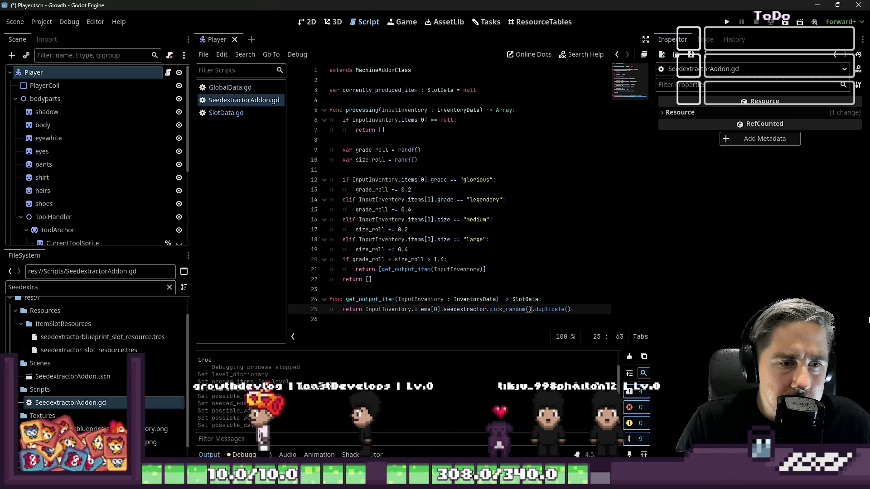
pyautogui.hotkey('ctrl', 'shift', 'Left')
pyautogui.hotkey('ctrl', 'shift', 'Left')
pyautogui.hotkey('ctrl', 'shift', 'Left')
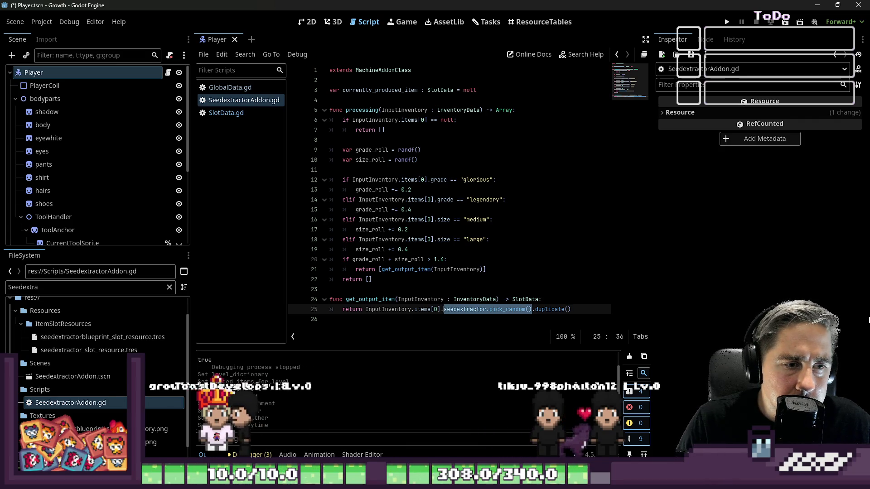
pyautogui.press('Up')
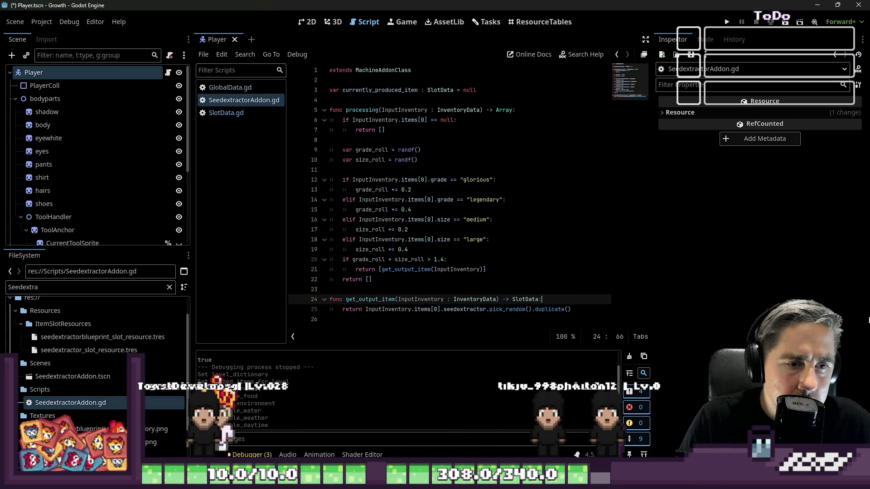
pyautogui.press('Return')
pyautogui.write('var random')
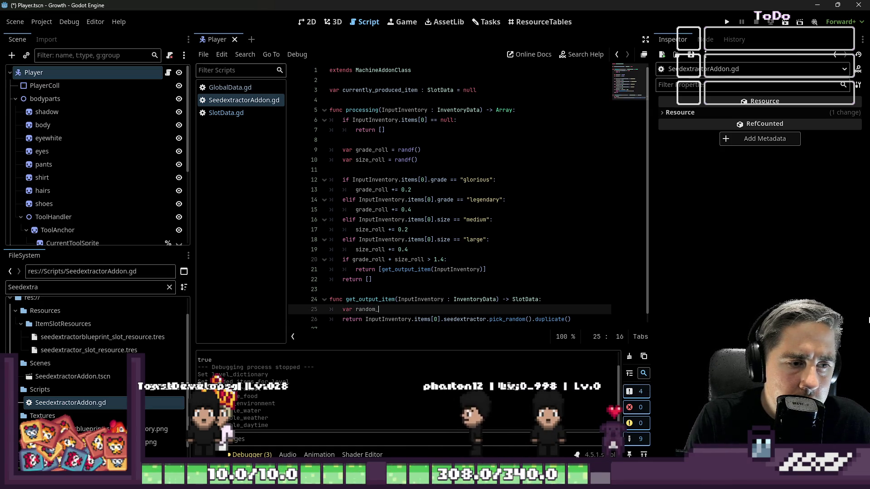
pyautogui.write('_resource_name')
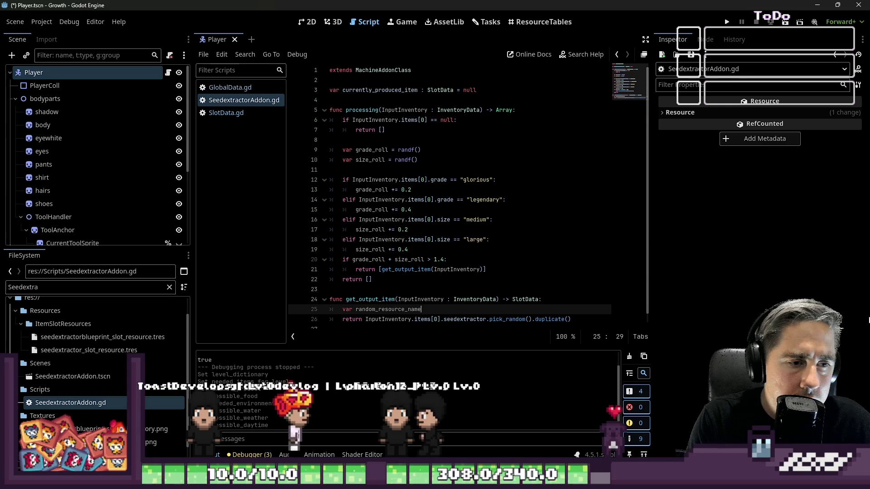
pyautogui.write(' =')
pyautogui.press('BackSpace')
pyautogui.press('BackSpace')
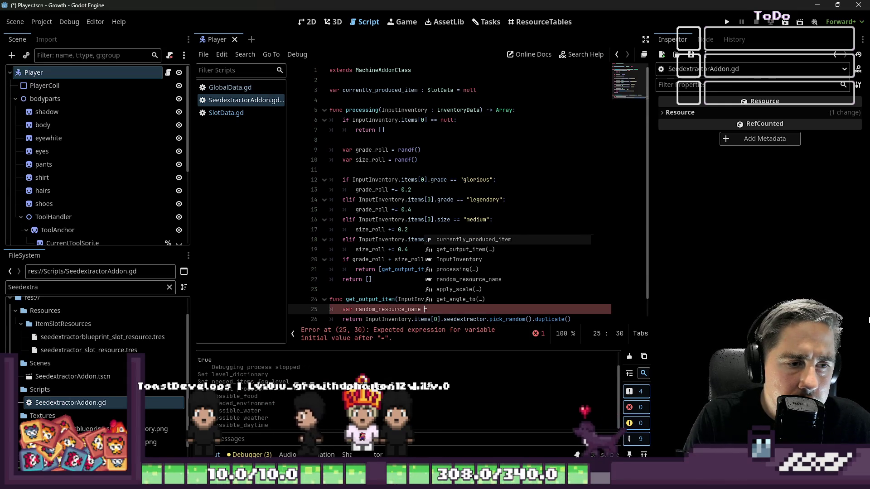
pyautogui.write(': String')
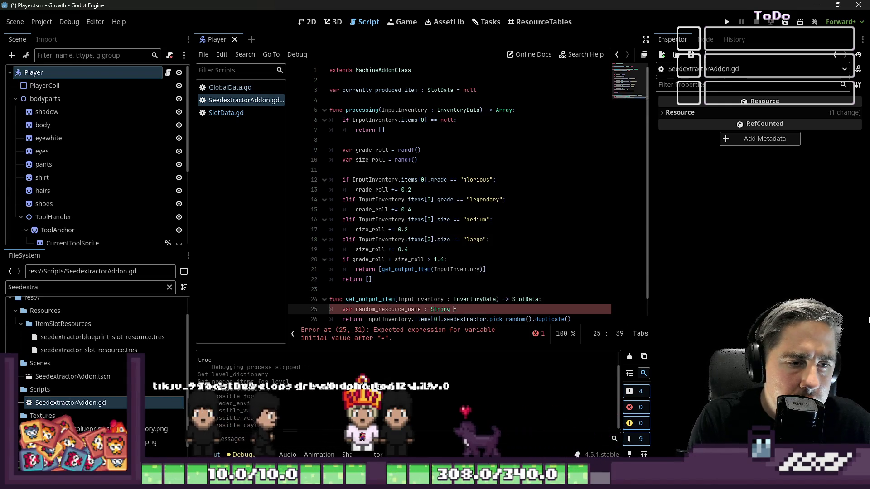
pyautogui.write(' = seedextractor.pick_random(')
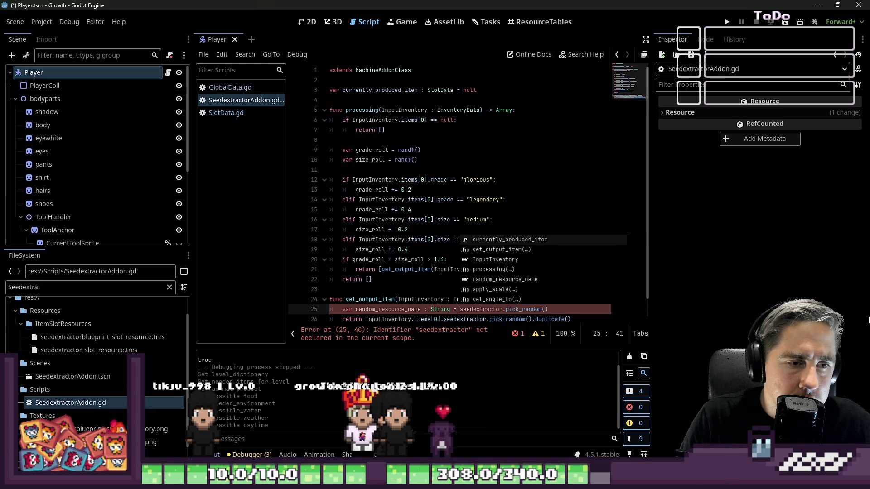
pyautogui.scroll(-1, 518, 130)
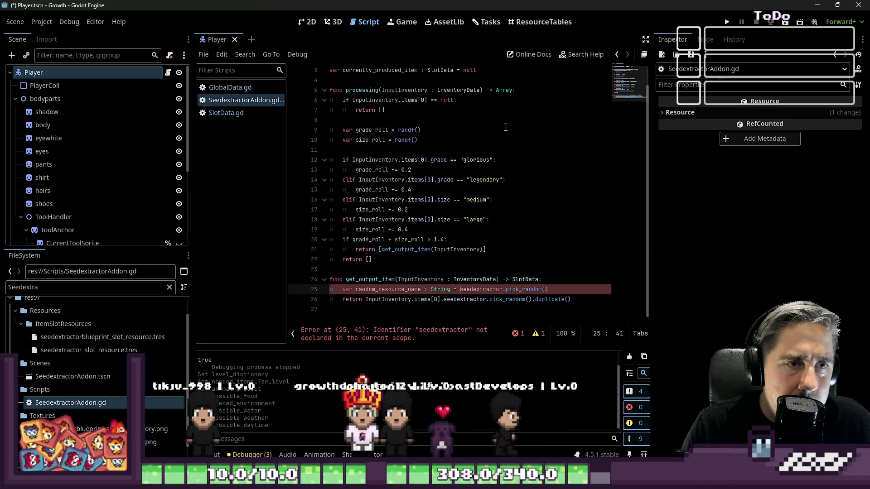
pyautogui.click(366, 300)
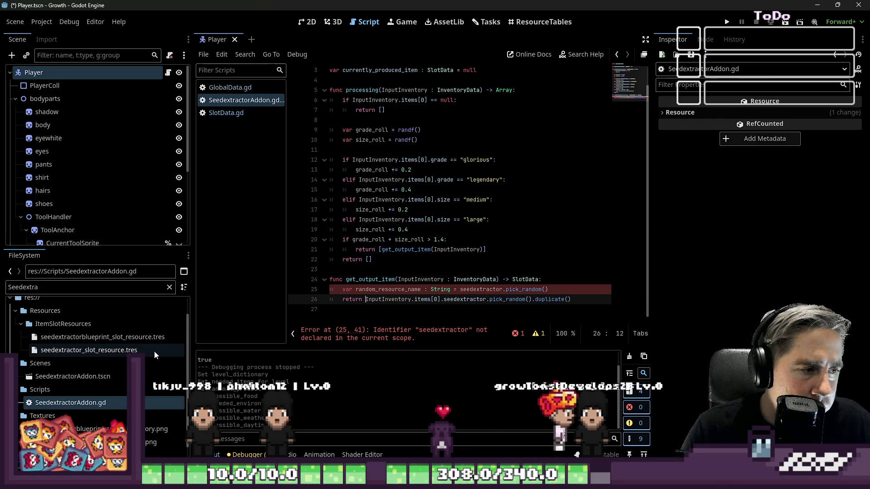
pyautogui.scroll(1, 131, 353)
pyautogui.scroll(-3, 131, 352)
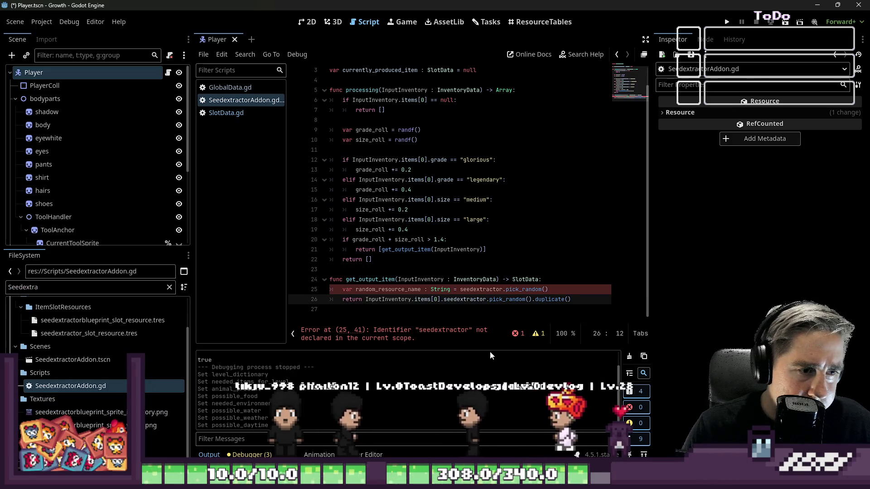
pyautogui.click(365, 300)
pyautogui.click(475, 316)
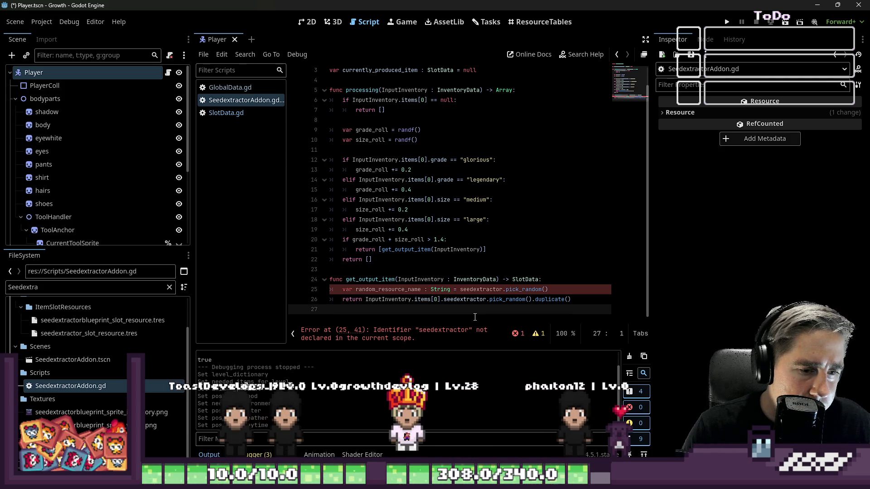
pyautogui.scroll(2, 95, 381)
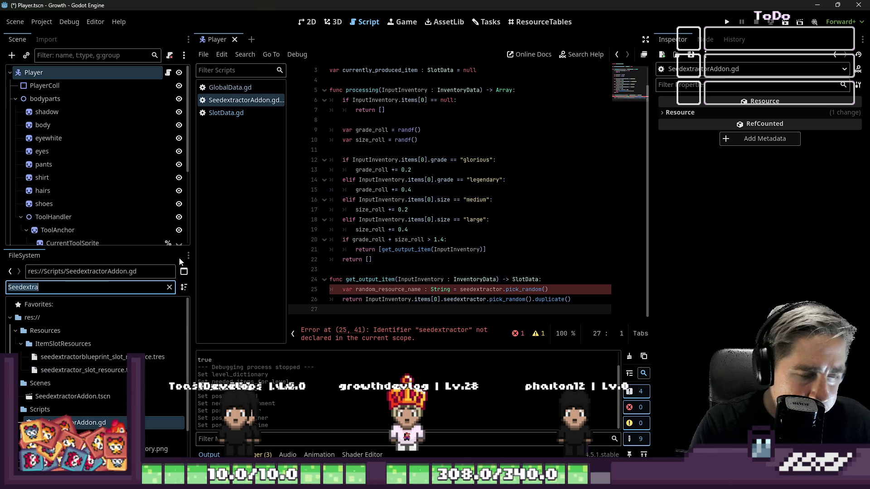
pyautogui.write('Cheese')
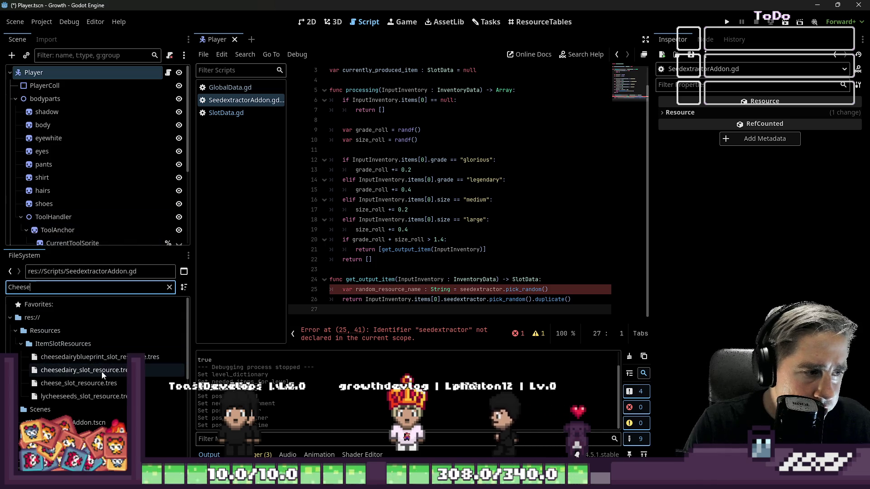
pyautogui.scroll(-1, 77, 381)
# - Check CheesedairyAddon's load() resource path, then return to SeedextractorAddon.gd
pyautogui.doubleClick(75, 405)
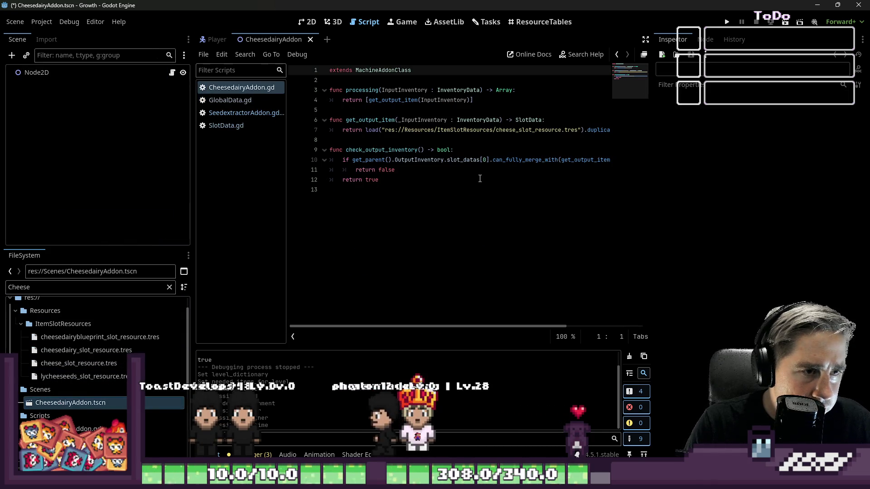
pyautogui.click(450, 160)
pyautogui.moveTo(366, 130); pyautogui.dragTo(455, 130)
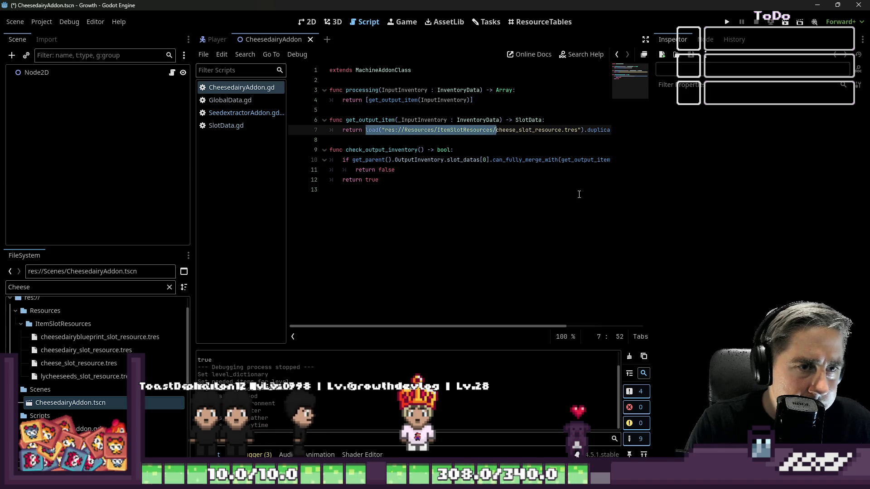
pyautogui.click(237, 113)
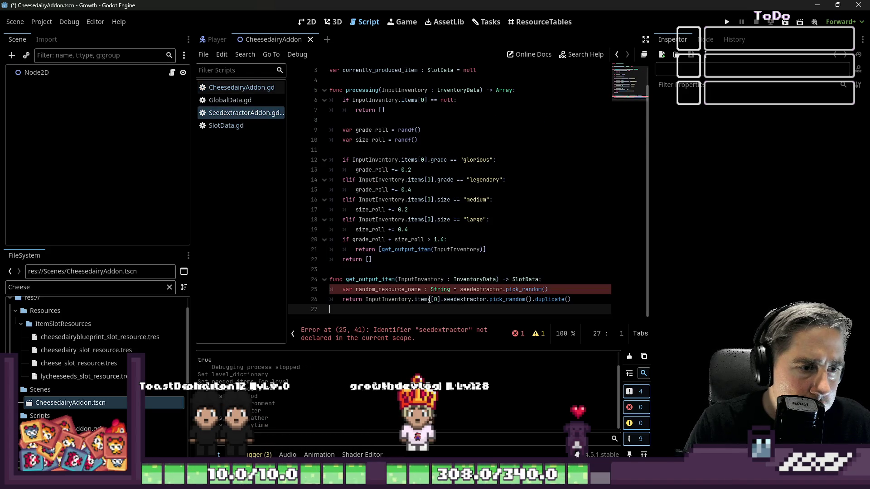
# - Move InputInventory.items[0] onto line 25 so random_resource_name uses its seedextractor.pick_random()
pyautogui.click(366, 300)
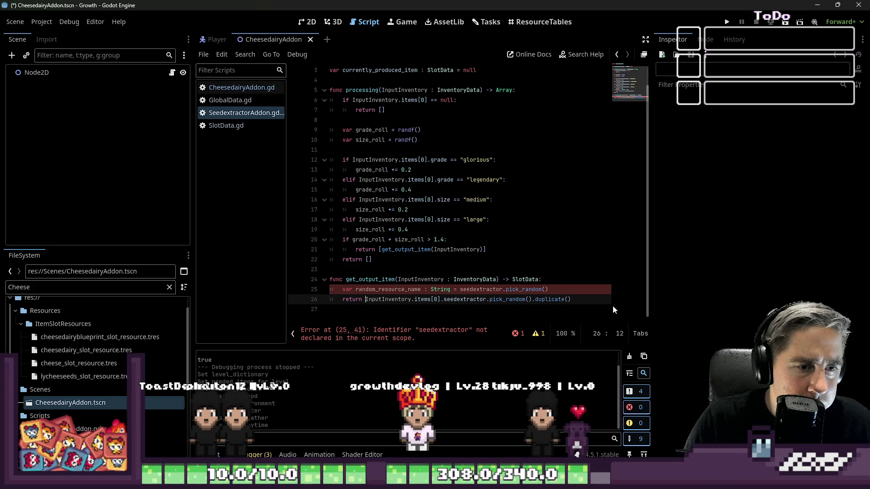
pyautogui.hotkey('ctrl', 'Right')
pyautogui.hotkey('ctrl', 'Right')
pyautogui.hotkey('ctrl', 'Right')
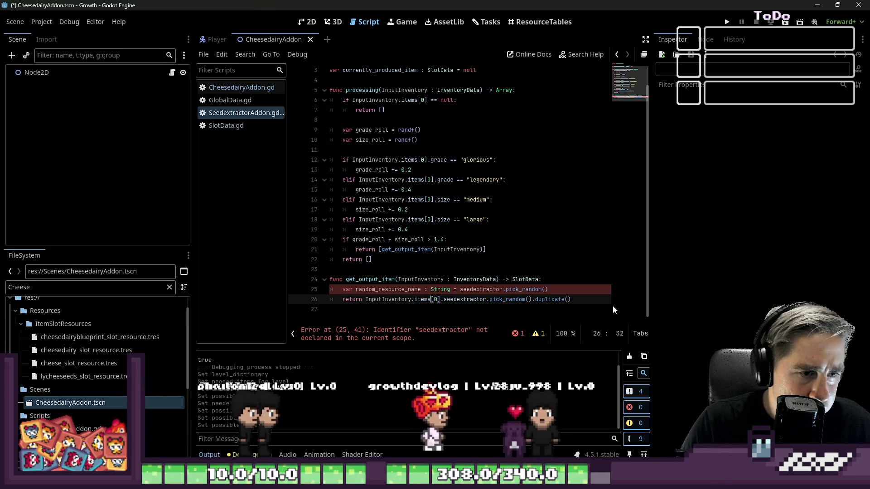
pyautogui.hotkey('ctrl', 'Left')
pyautogui.hotkey('ctrl', 'Left')
pyautogui.hotkey('ctrl', 'Left')
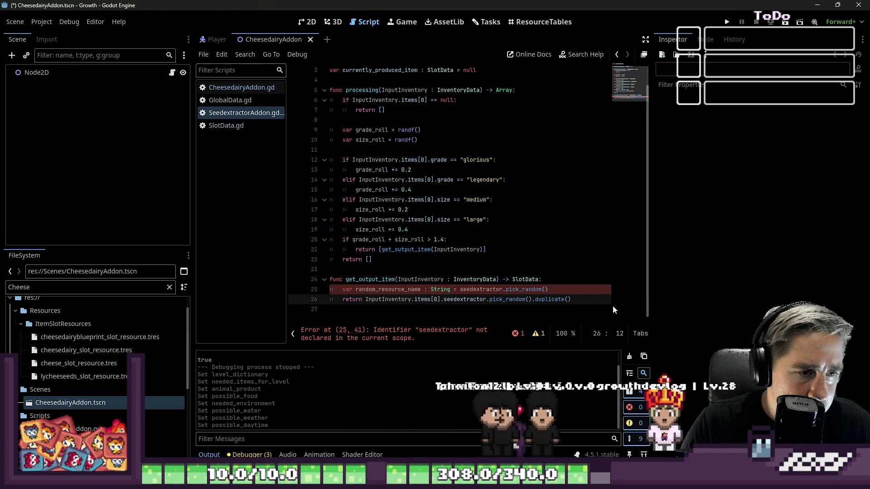
pyautogui.write('load("res://Resources/ItemSlotResources/"')
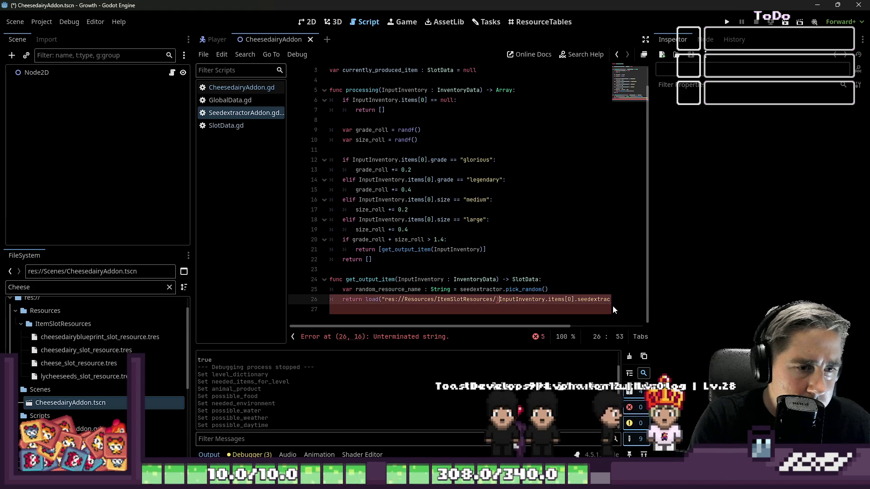
pyautogui.hotkey('ctrl', 'shift', 'Right')
pyautogui.hotkey('ctrl', 'shift', 'Right')
pyautogui.hotkey('ctrl', 'shift', 'Right')
pyautogui.hotkey('ctrl', 'shift', 'Right')
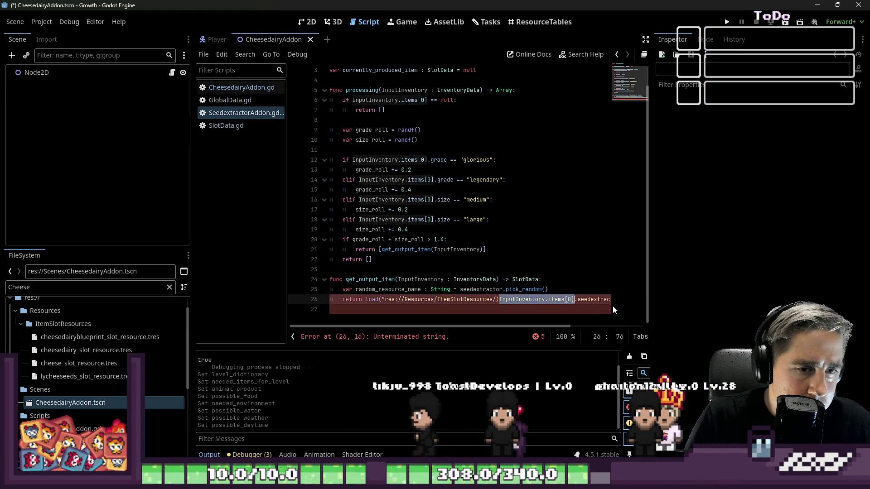
pyautogui.hotkey('ctrl', 'shift', 'Right')
pyautogui.hotkey('ctrl', 'shift', 'Right')
pyautogui.hotkey('ctrl', 'shift', 'Right')
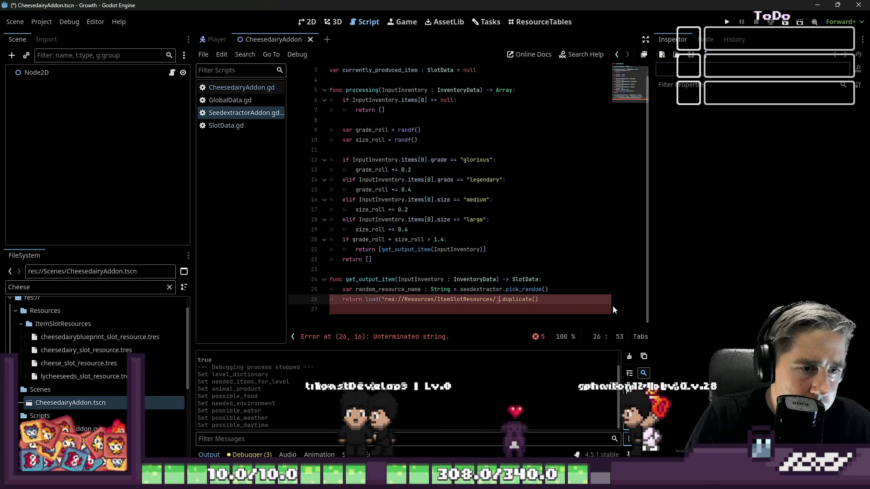
pyautogui.hotkey('ctrl', 'x')
pyautogui.press('Up')
pyautogui.press('Down')
pyautogui.write('"')
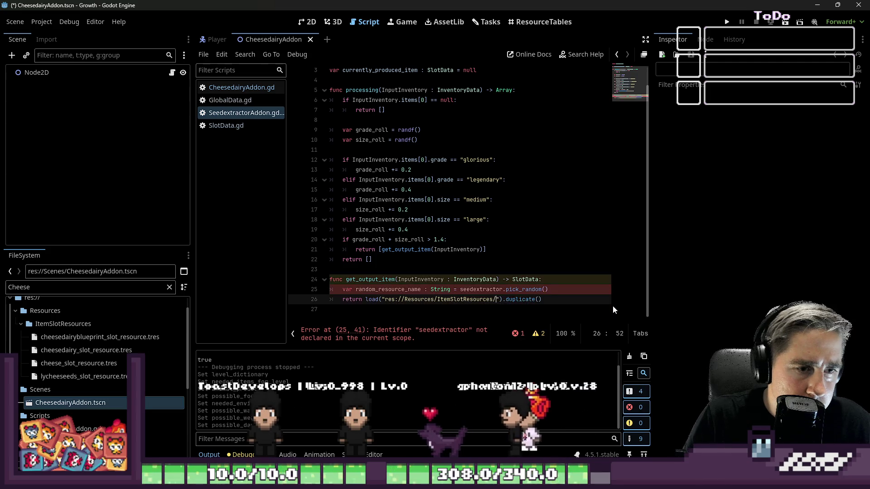
pyautogui.press('Up')
pyautogui.hotkey('ctrl', 'Left')
pyautogui.hotkey('ctrl', 'Left')
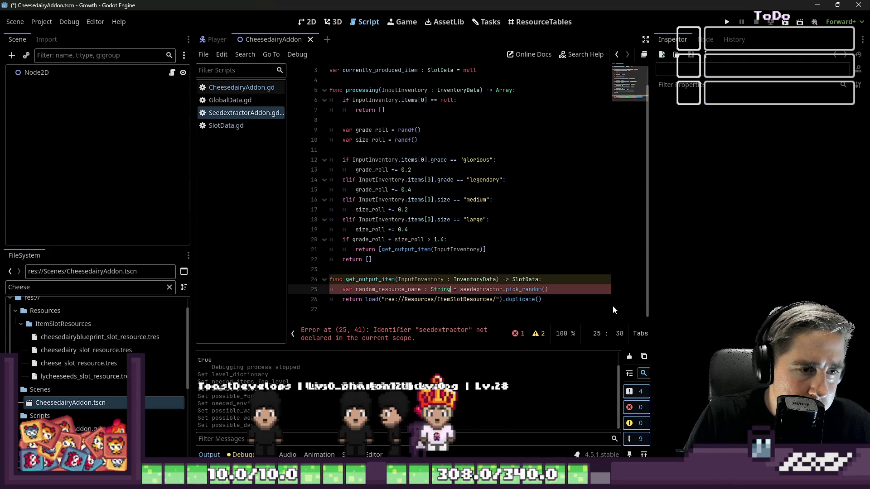
pyautogui.hotkey('ctrl', 'v')
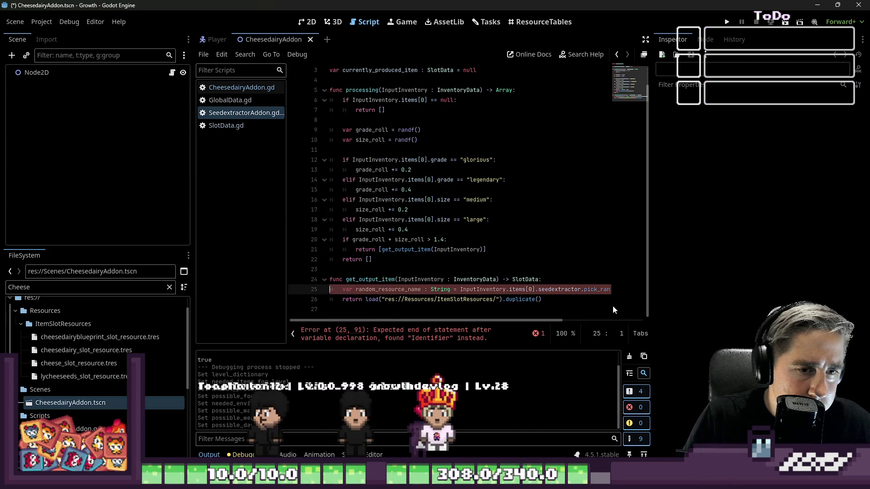
pyautogui.press('Home')
# - Delete the duplicated seedextractor.pick_random() call from line 25
pyautogui.press('End')
pyautogui.hotkey('ctrl', 'Left')
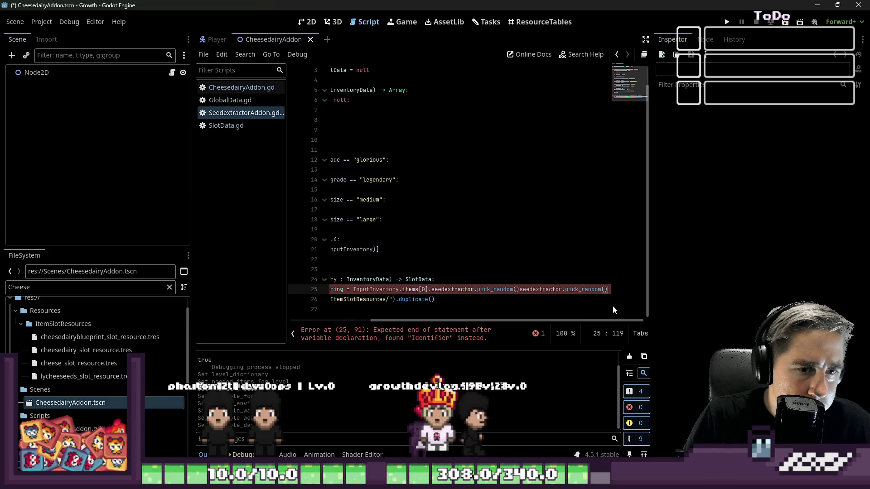
pyautogui.press('Left')
pyautogui.press('Left')
pyautogui.press('Left')
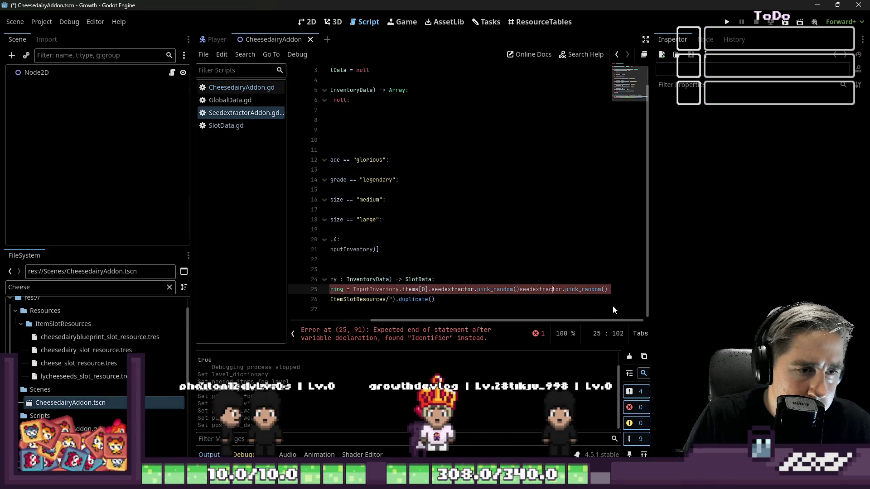
pyautogui.hotkey('ctrl', 'Left')
pyautogui.hotkey('shift', 'ctrl', 'Right')
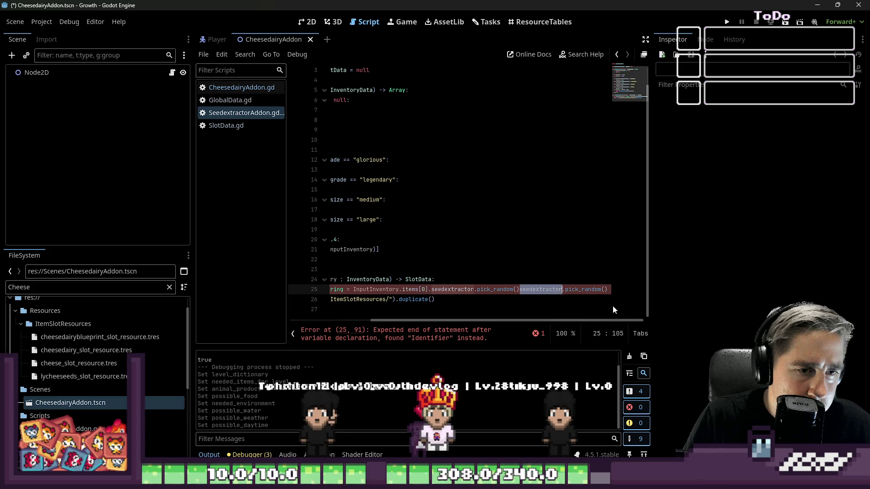
pyautogui.hotkey('shift', 'End')
pyautogui.press('Delete')
pyautogui.press('Home')
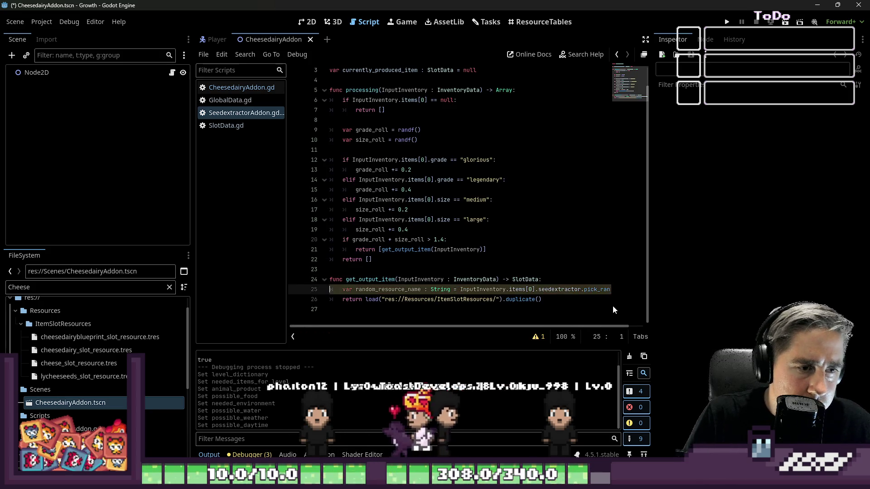
# - Make line 26 load "res://Resources/ItemSlotResources/" + random_resource_name and save the script
pyautogui.press('Down')
pyautogui.press('End')
pyautogui.hotkey('ctrl', 'Left')
pyautogui.hotkey('ctrl', 'Left')
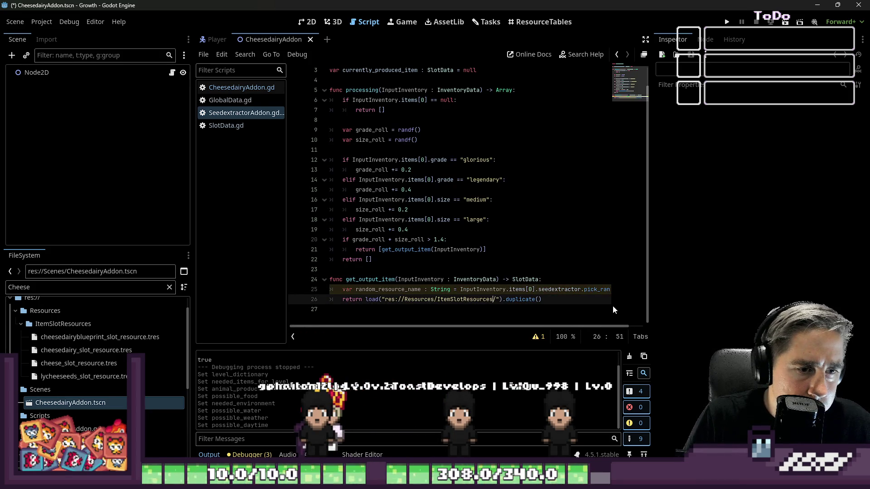
pyautogui.press('Left')
pyautogui.press('Left')
pyautogui.write('+ ')
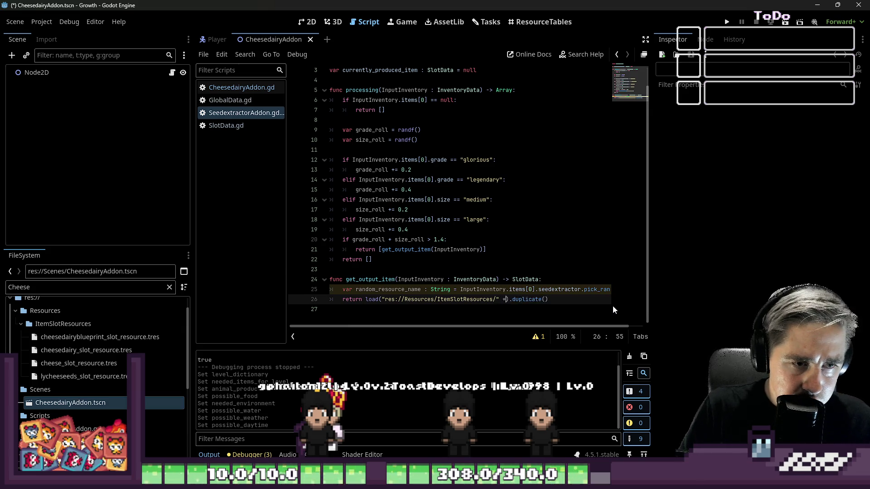
pyautogui.write('random_resource_name')
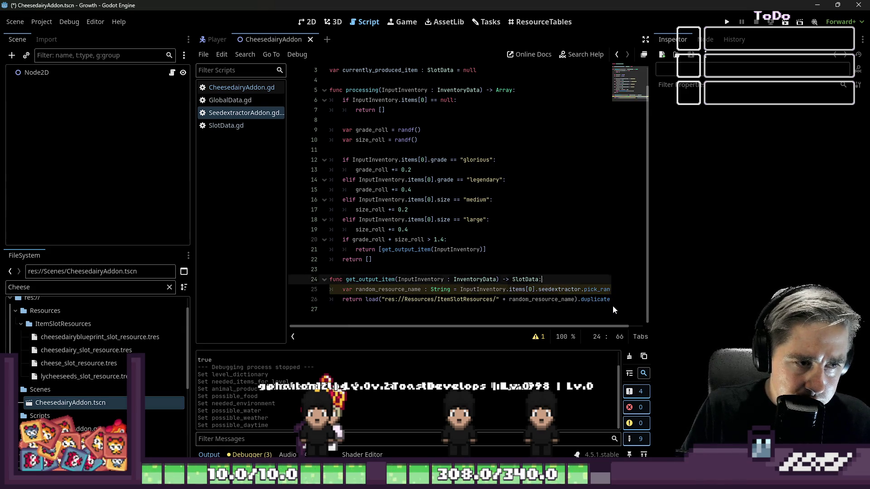
pyautogui.press('Down')
pyautogui.hotkey('ctrl', 's')
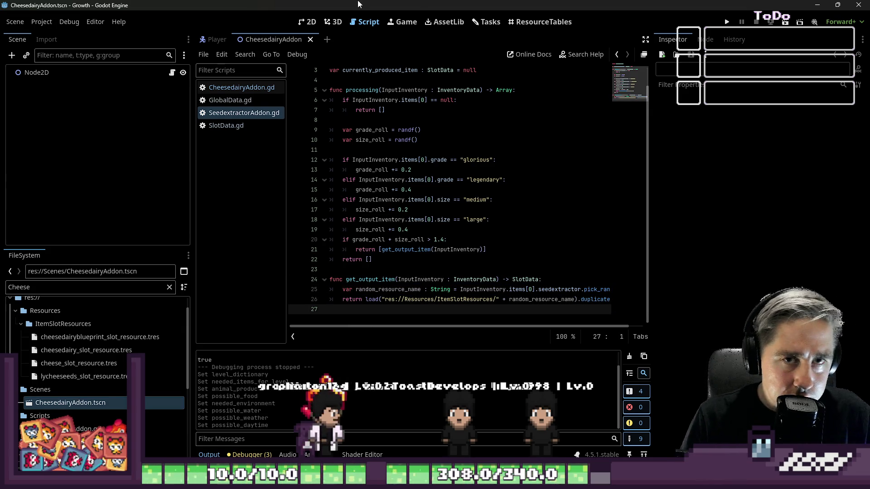
# - Run the game into the world and drag the red 99-stack from the inventory into the hotbar
pyautogui.click(727, 21)
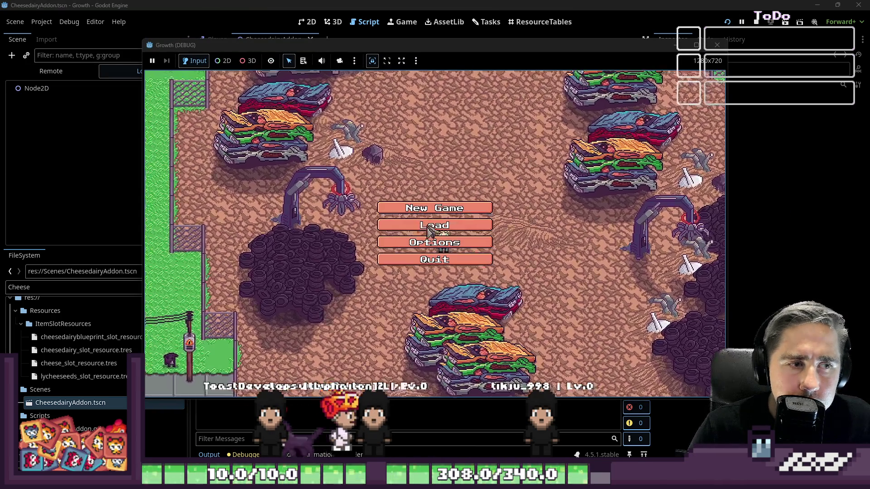
pyautogui.click(490, 208)
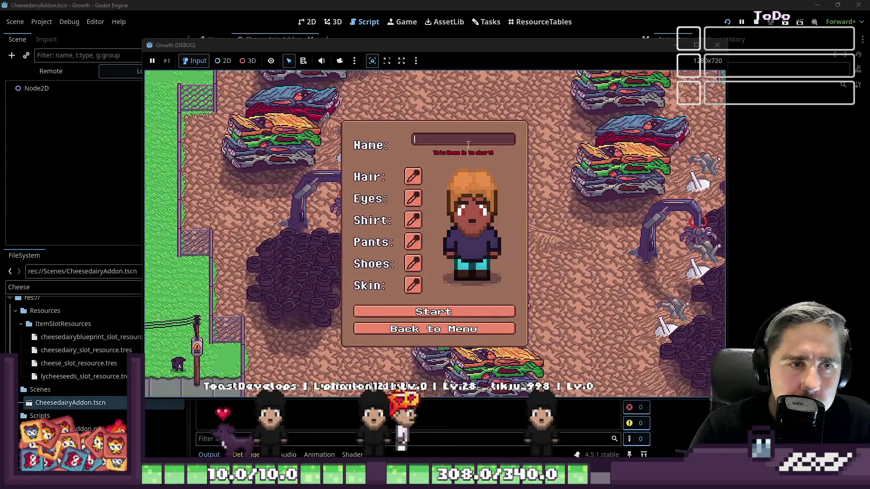
pyautogui.write('sad')
pyautogui.click(433, 311)
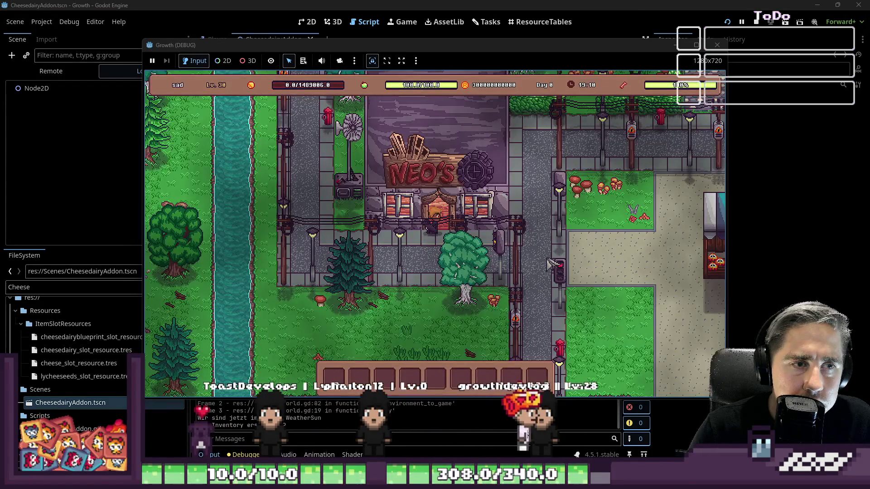
pyautogui.press('i')
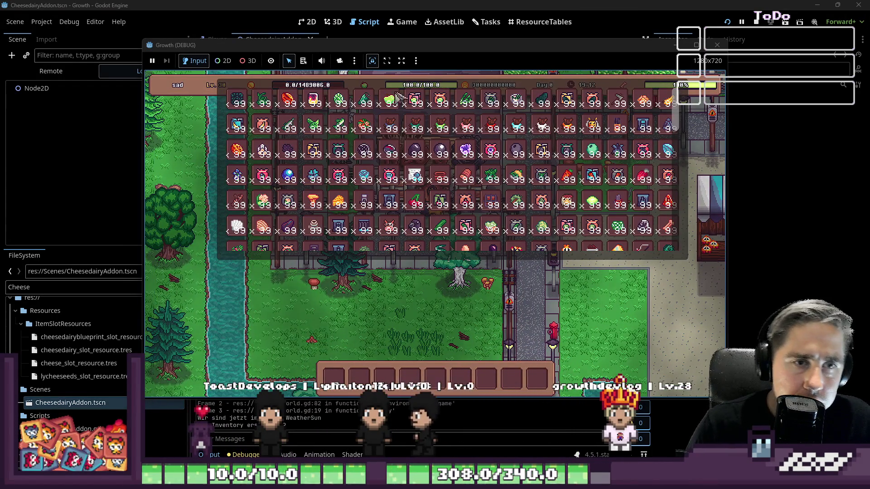
pyautogui.scroll(-5, 518, 148)
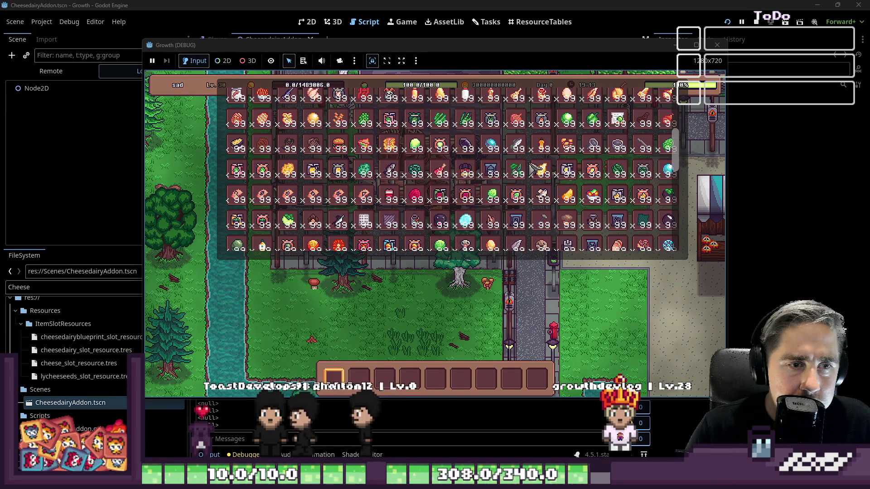
pyautogui.moveTo(465, 199); pyautogui.dragTo(448, 367)
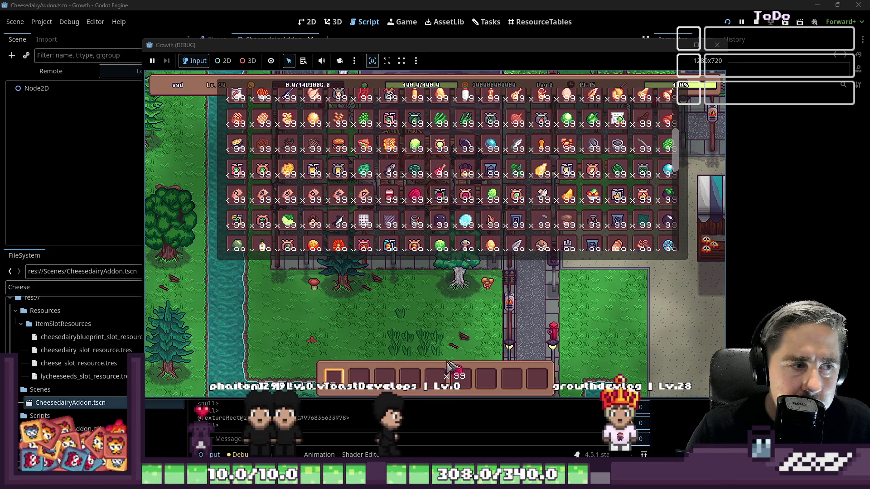
pyautogui.scroll(-3, 476, 174)
pyautogui.scroll(-3, 476, 173)
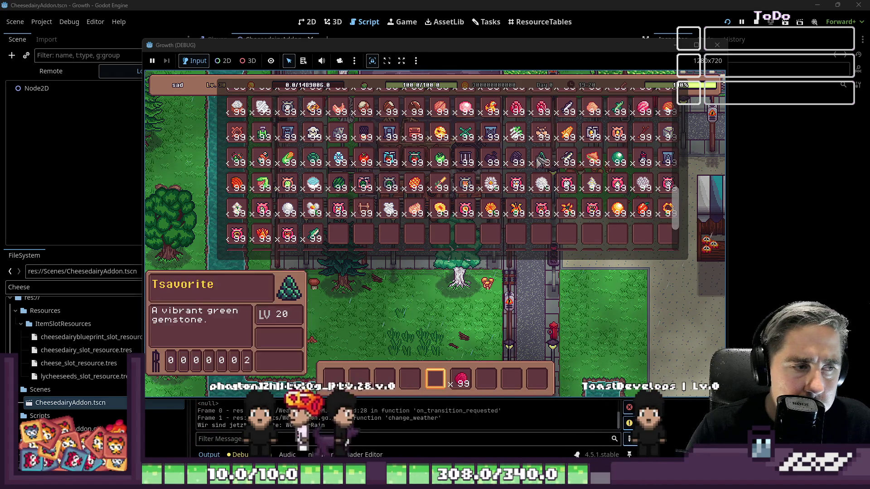
pyautogui.scroll(1, 491, 137)
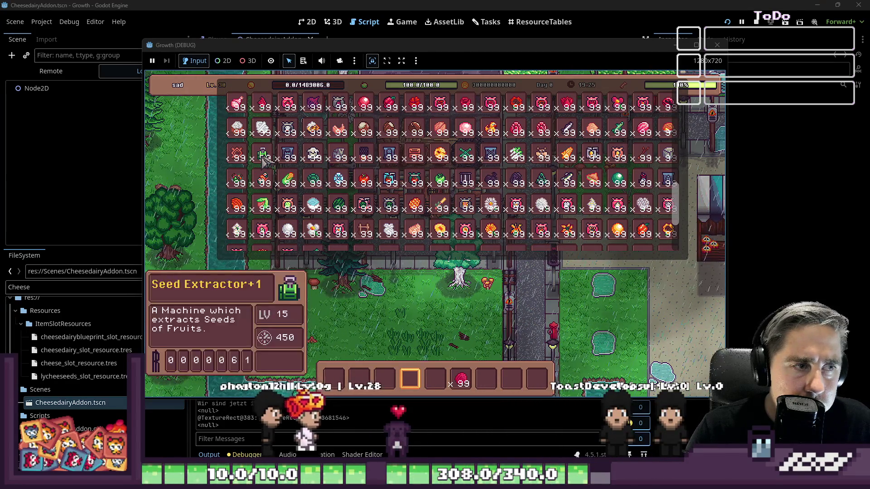
pyautogui.scroll(-1, 285, 157)
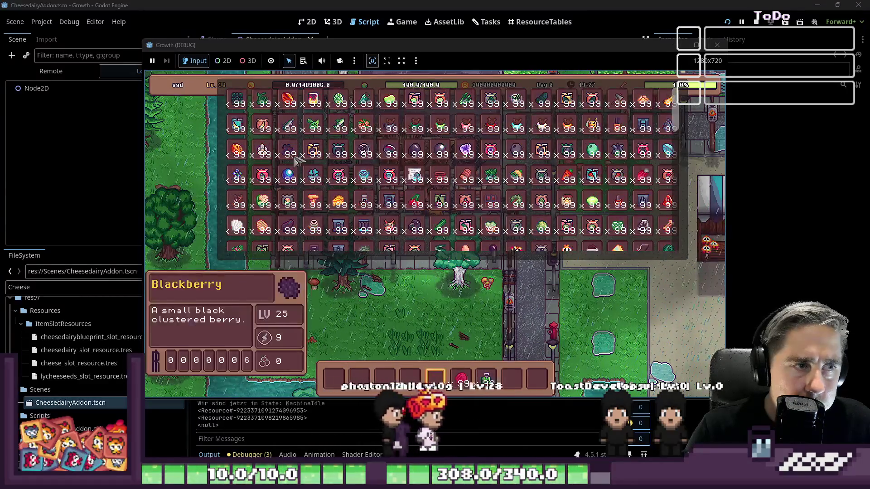
pyautogui.scroll(2, 293, 166)
pyautogui.scroll(1, 289, 174)
pyautogui.scroll(3, 280, 187)
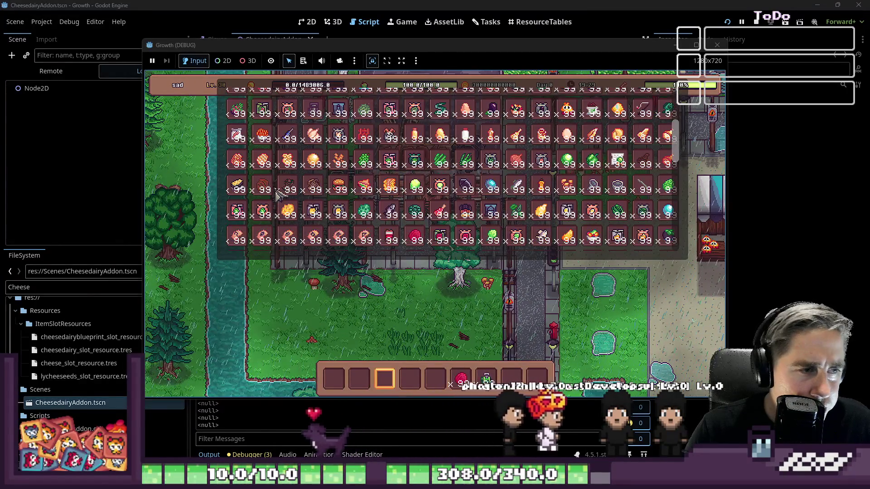
pyautogui.scroll(-2, 276, 183)
pyautogui.scroll(2, 299, 180)
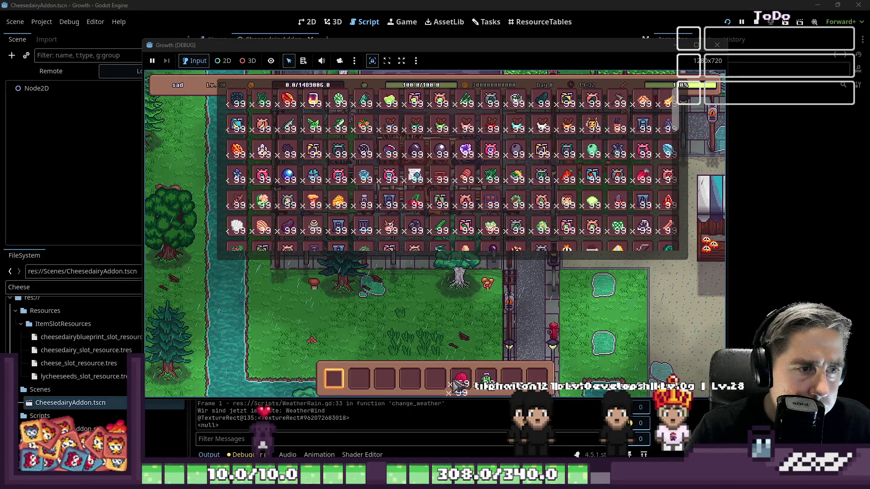
pyautogui.scroll(-2, 543, 204)
pyautogui.scroll(-2, 612, 211)
pyautogui.scroll(-3, 635, 219)
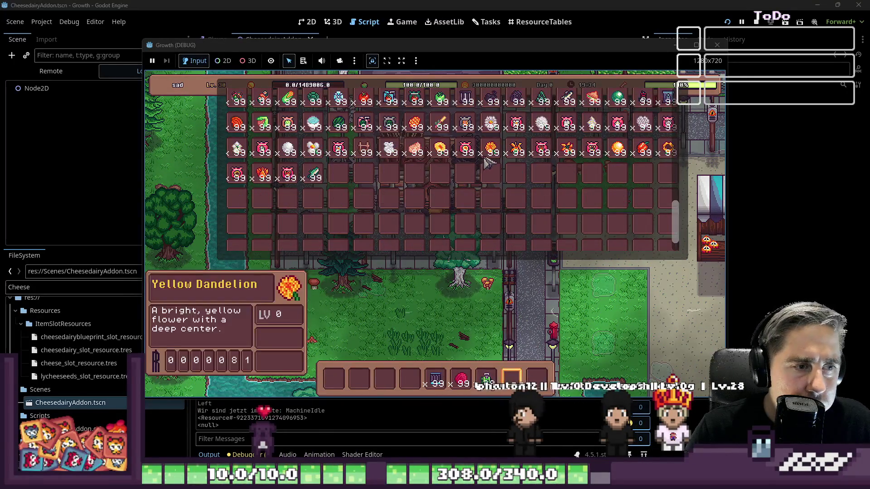
pyautogui.scroll(5, 636, 219)
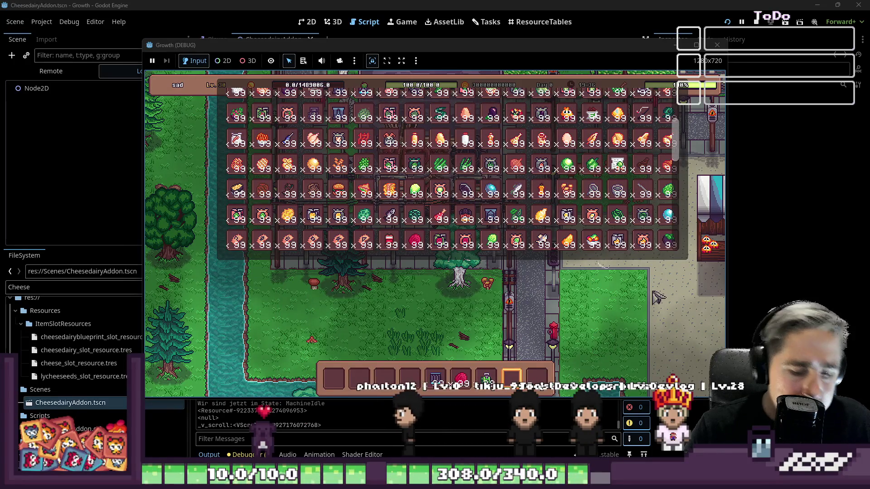
# - Walk to the spot and place the seed extractor machine on the map
pyautogui.press('i')
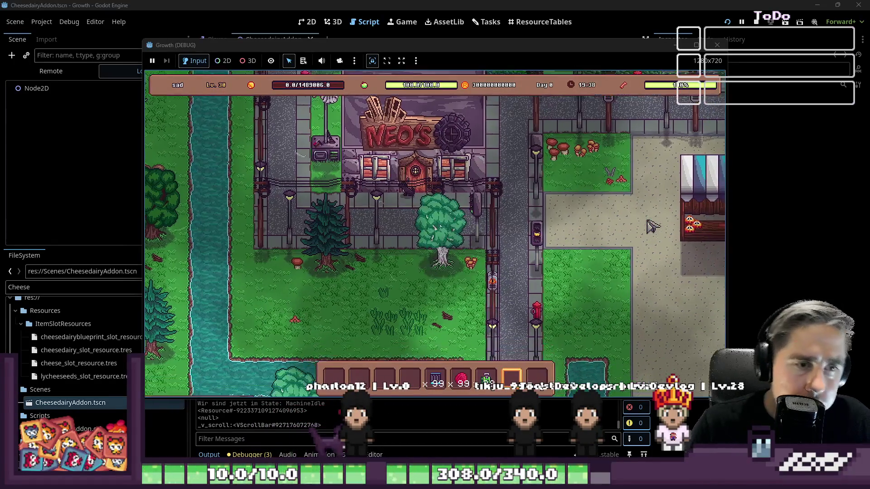
pyautogui.press('d')
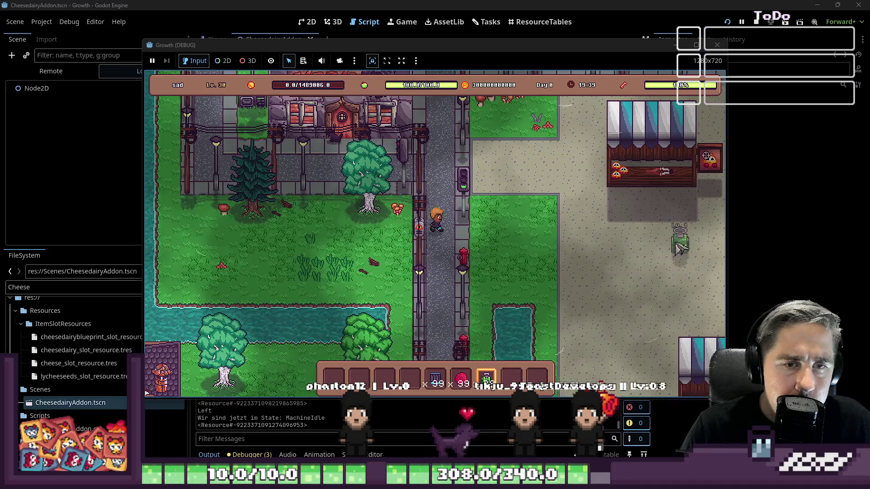
pyautogui.press('a')
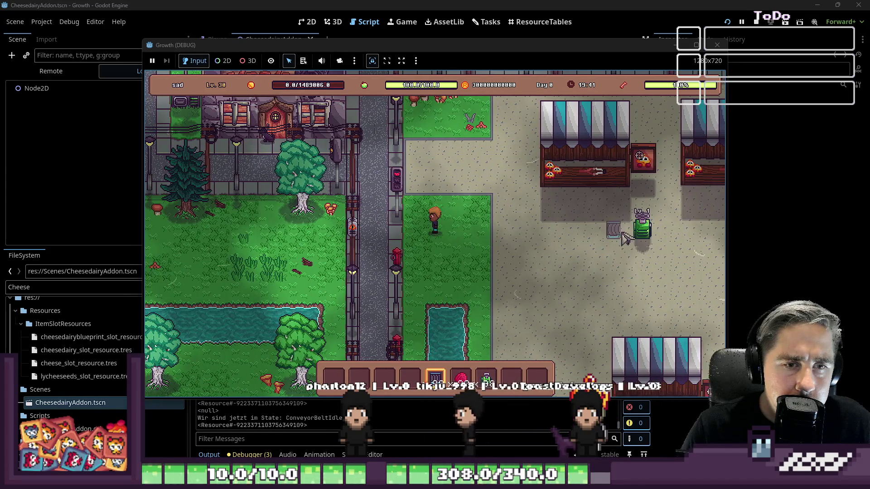
pyautogui.press('d')
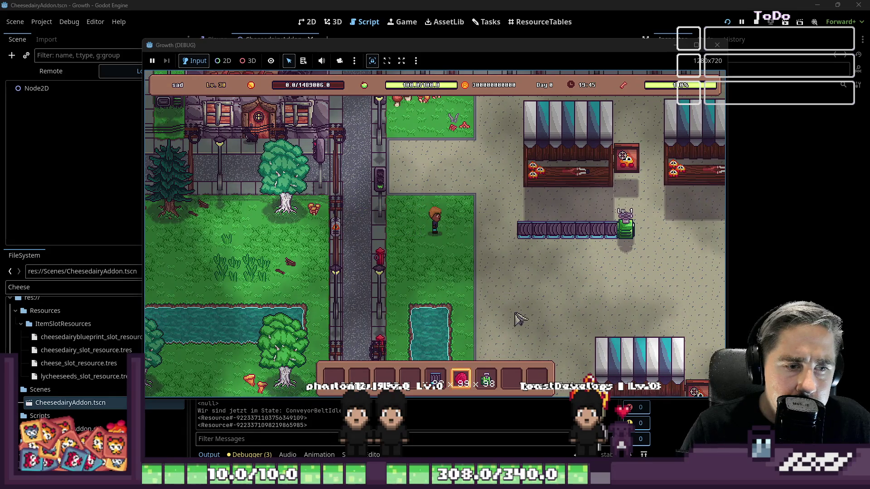
pyautogui.click(615, 242)
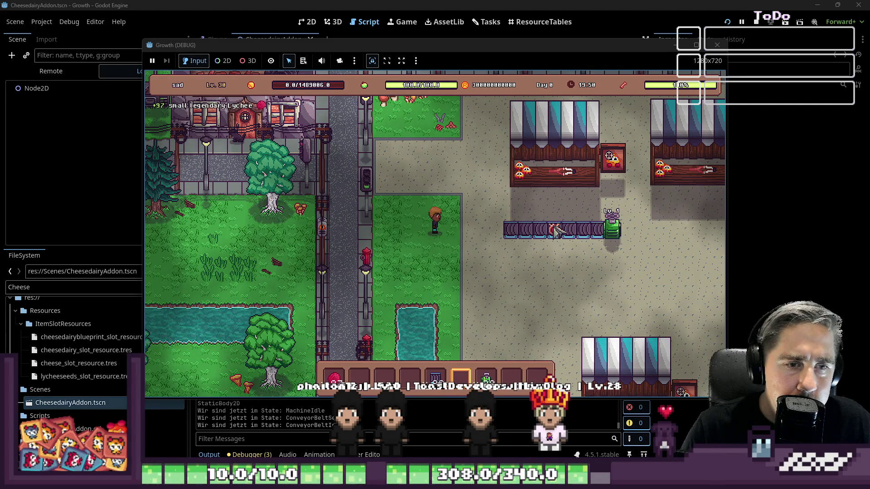
# - Pick up three conveyor belt segments and re-lay a row leading into the machine
pyautogui.click(551, 240)
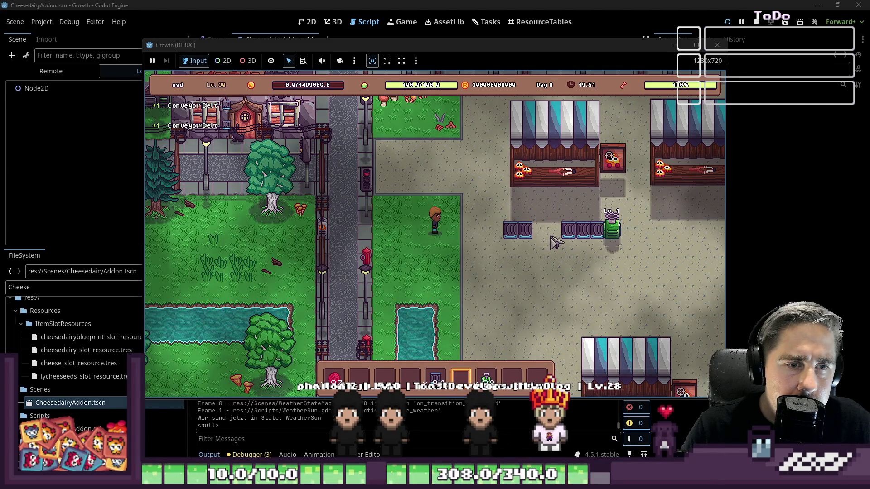
pyautogui.click(577, 236)
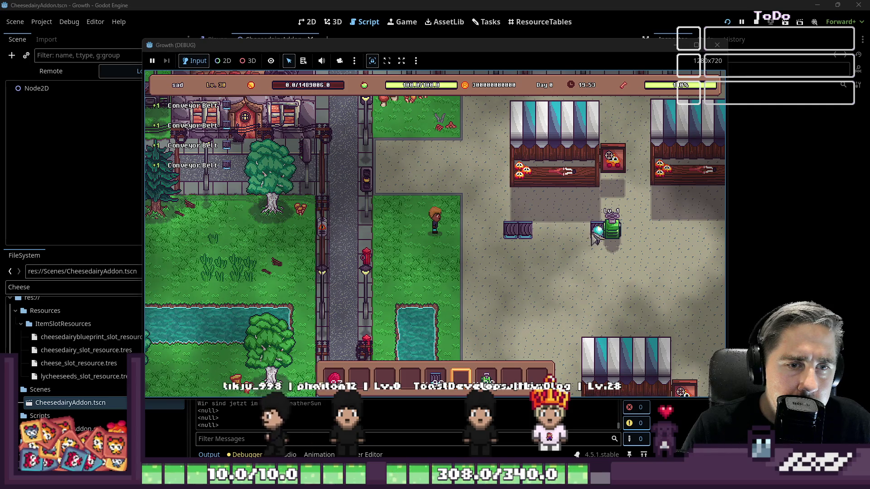
pyautogui.click(596, 234)
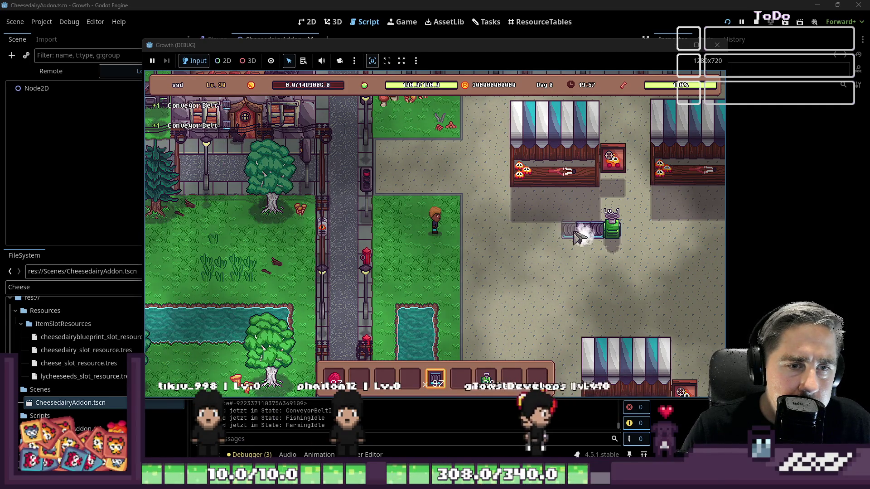
pyautogui.moveTo(598, 232); pyautogui.dragTo(536, 256)
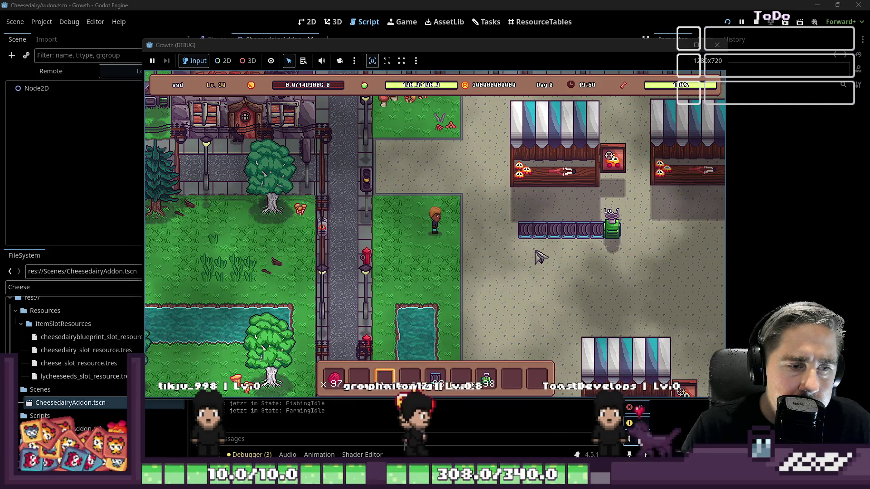
# - Put the red fruit onto the seed extractor, fill the conveyor gap, then stop the run
pyautogui.press('1')
pyautogui.click(612, 238)
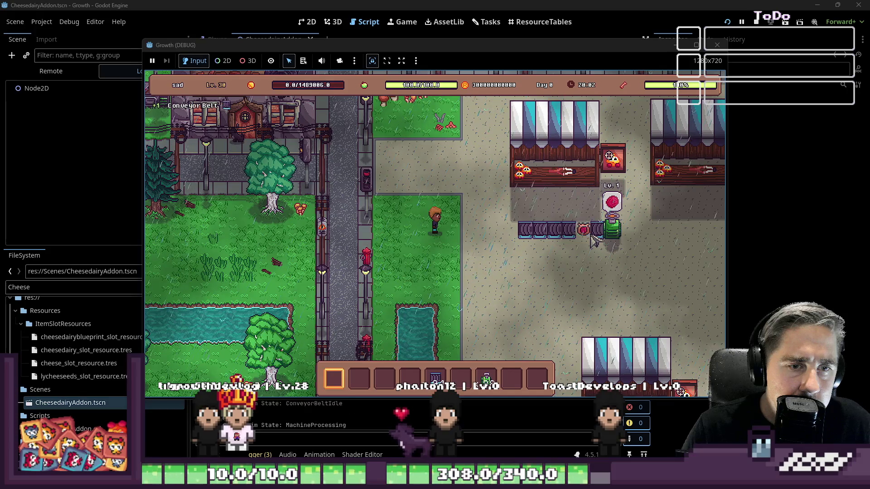
pyautogui.scroll(-2, 594, 241)
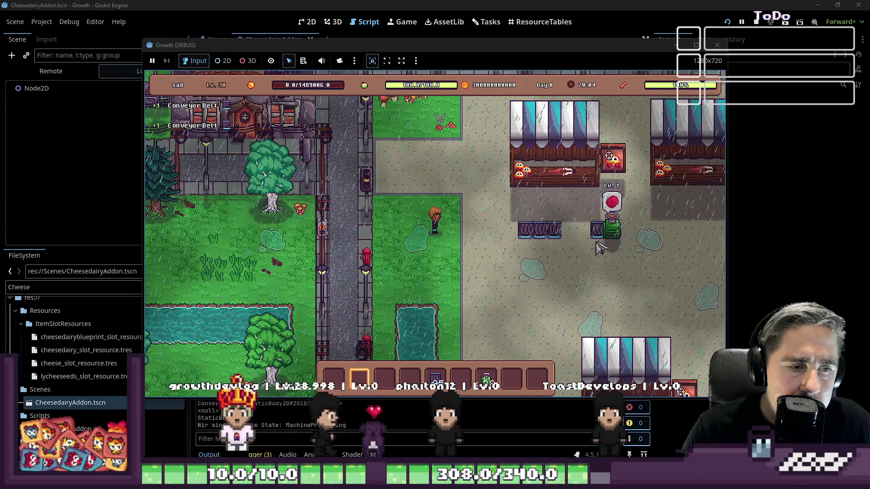
pyautogui.scroll(-2, 599, 248)
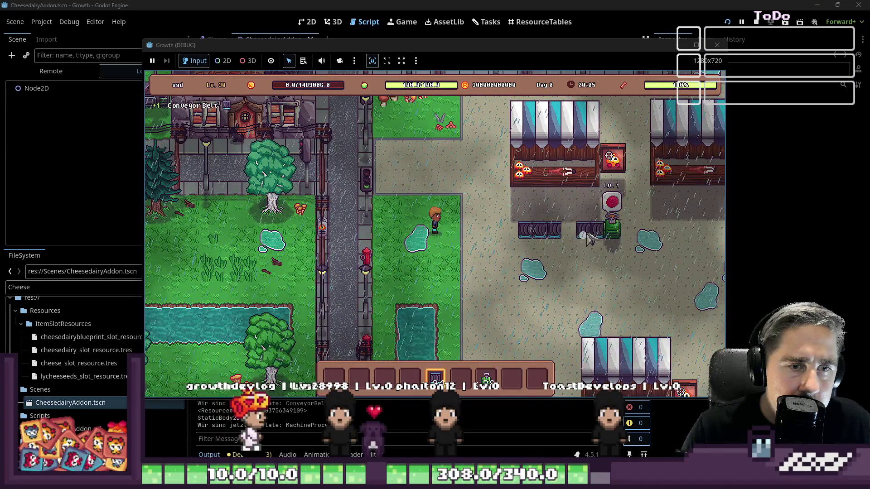
pyautogui.click(574, 235)
pyautogui.scroll(-1, 558, 263)
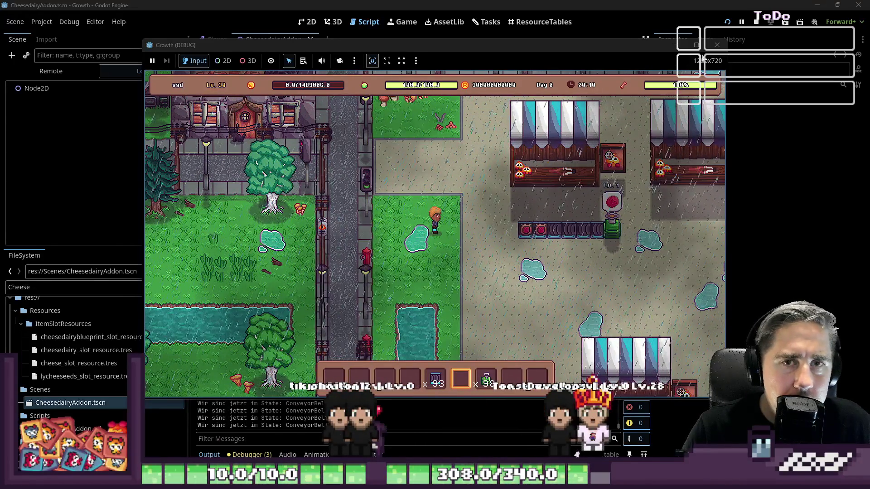
pyautogui.click(717, 45)
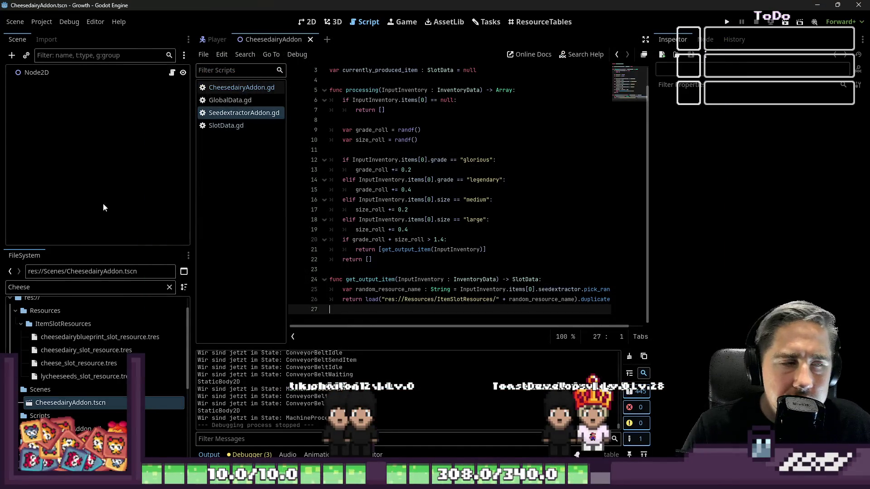
pyautogui.write('grain')
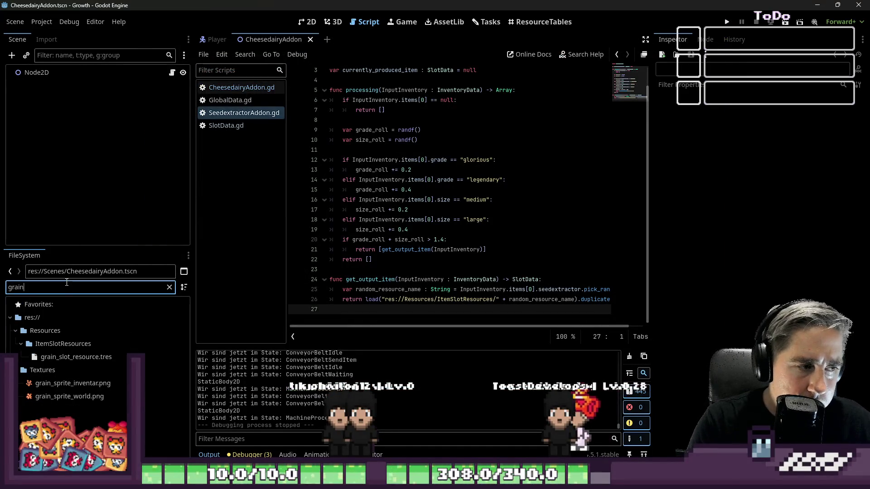
# - Load grain_slot_resource.tres in the Inspector and expand its Processing group showing the Seedextractor array
pyautogui.click(75, 357)
pyautogui.scroll(-5, 714, 291)
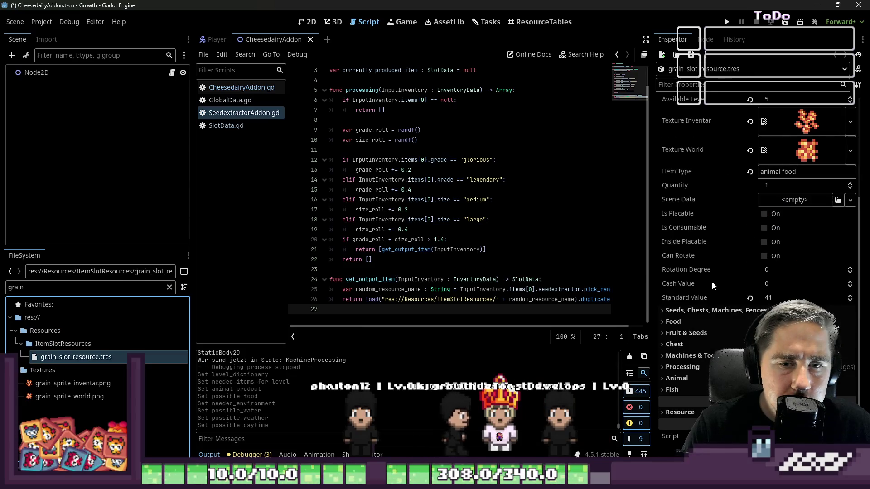
pyautogui.click(694, 367)
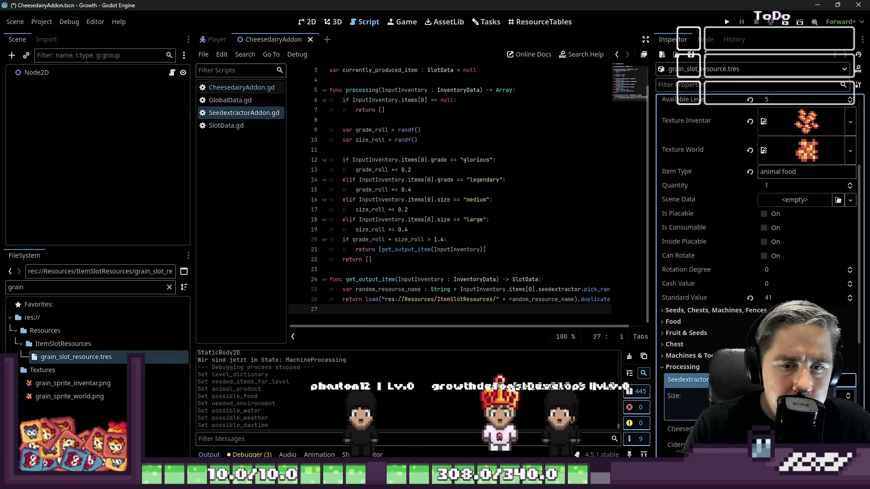
pyautogui.scroll(-3, 671, 386)
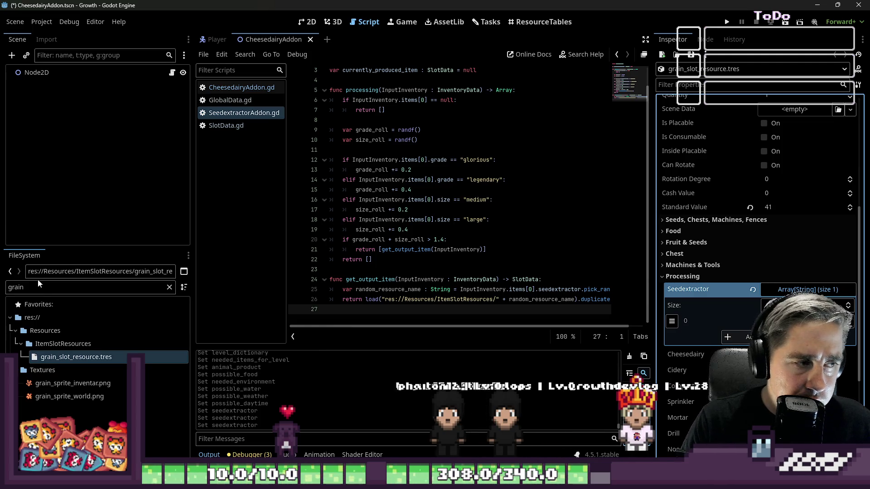
pyautogui.write('whear')
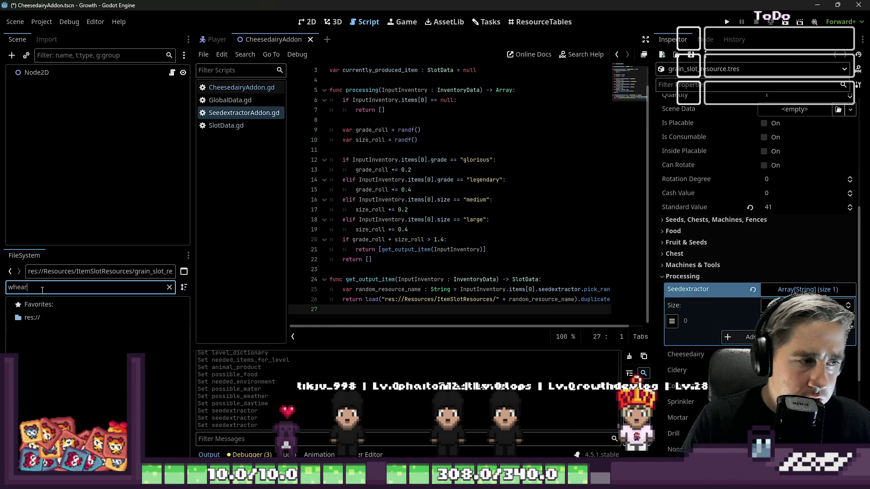
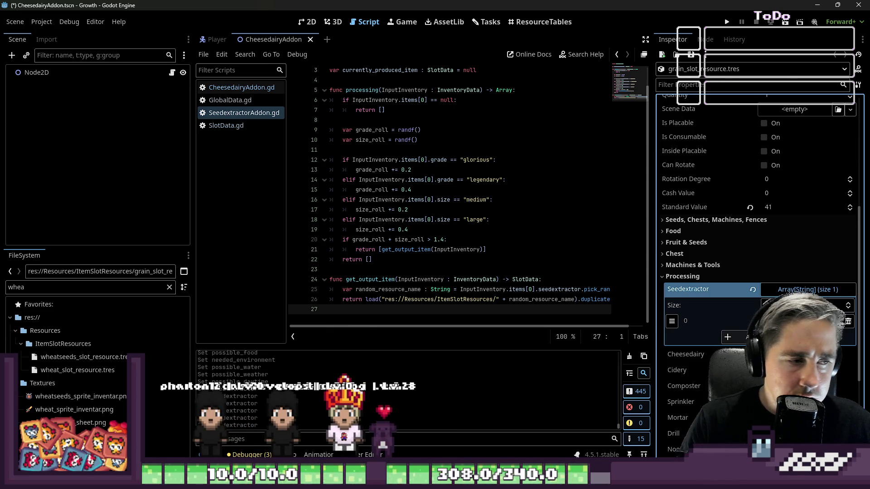
# - Run the project, start a new game as character 'asd', and bring up the inventory
pyautogui.click(726, 21)
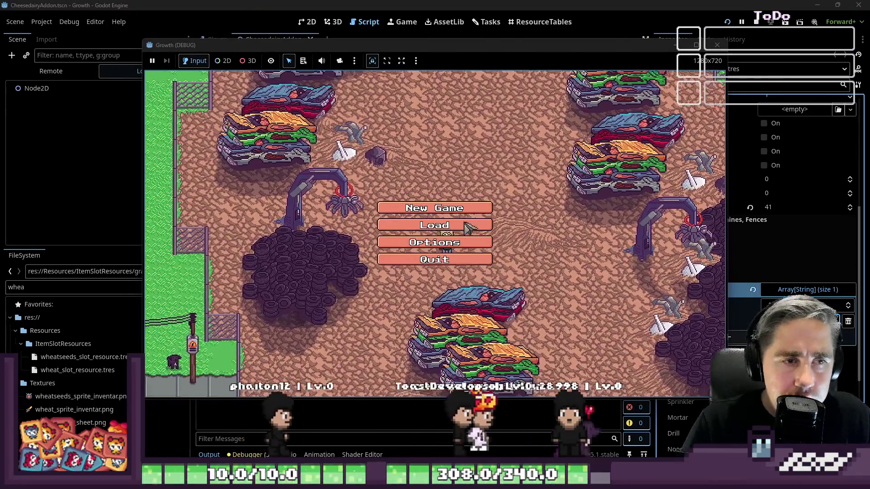
pyautogui.click(442, 208)
pyautogui.write('asd')
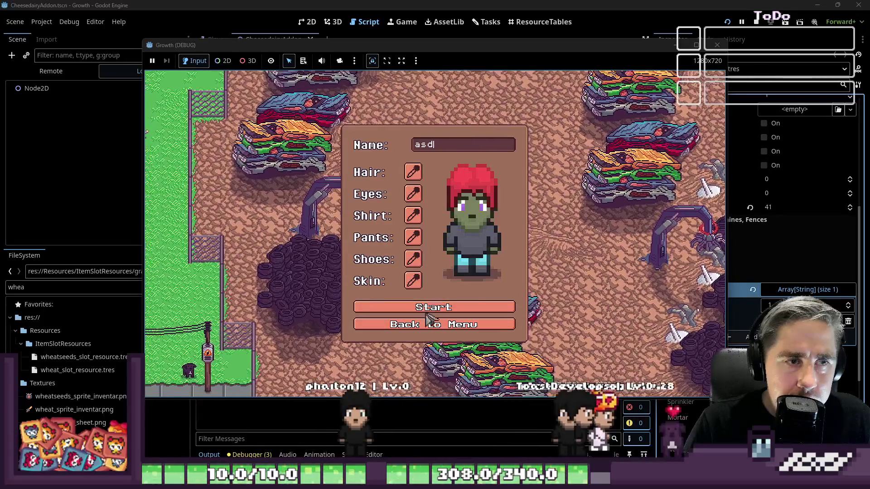
pyautogui.click(434, 311)
pyautogui.press('i')
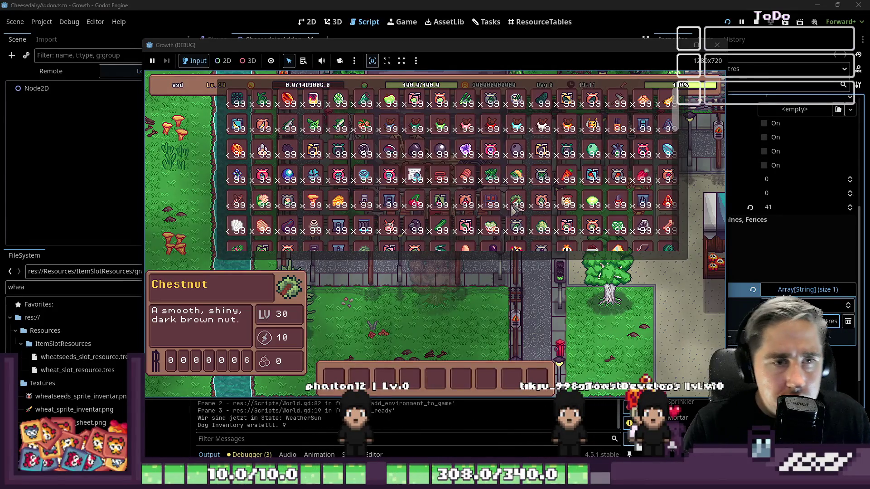
pyautogui.scroll(-5, 514, 209)
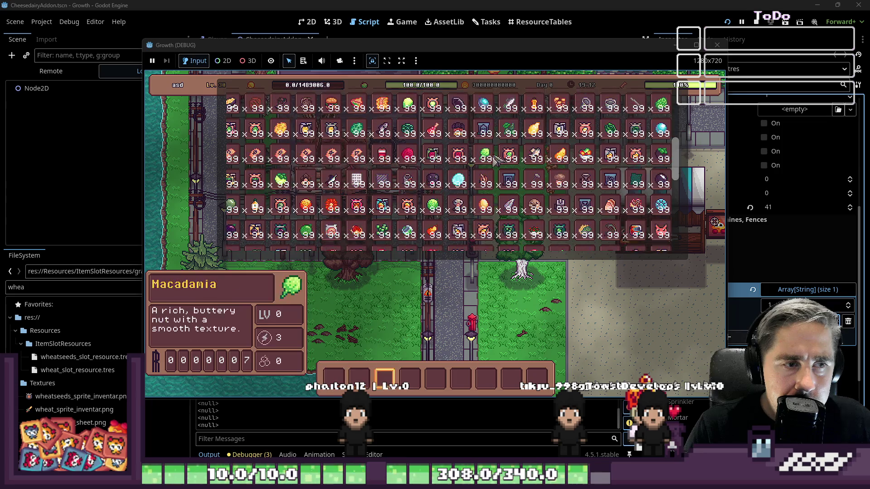
pyautogui.scroll(-2, 340, 190)
pyautogui.scroll(-1, 340, 190)
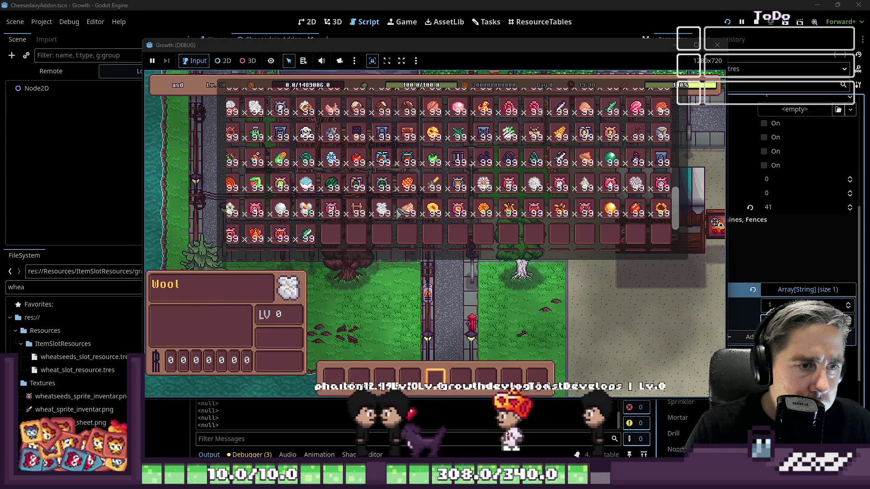
# - Move Wheat Seeds into the third hotbar slot and walk the character east
pyautogui.moveTo(307, 234); pyautogui.dragTo(384, 378)
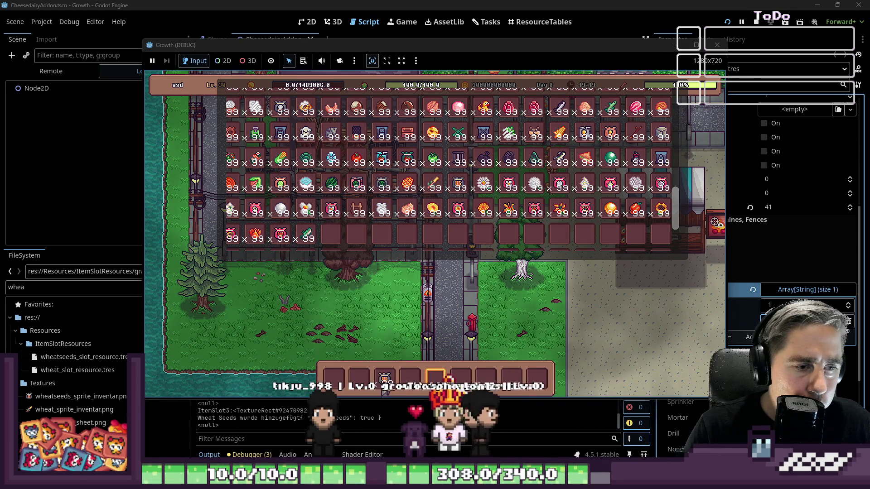
pyautogui.press('i')
pyautogui.press('d')
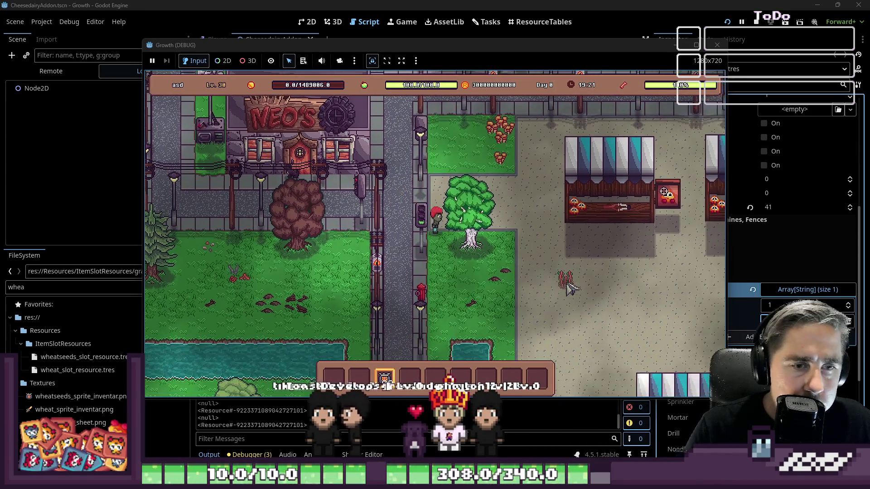
pyautogui.press('d')
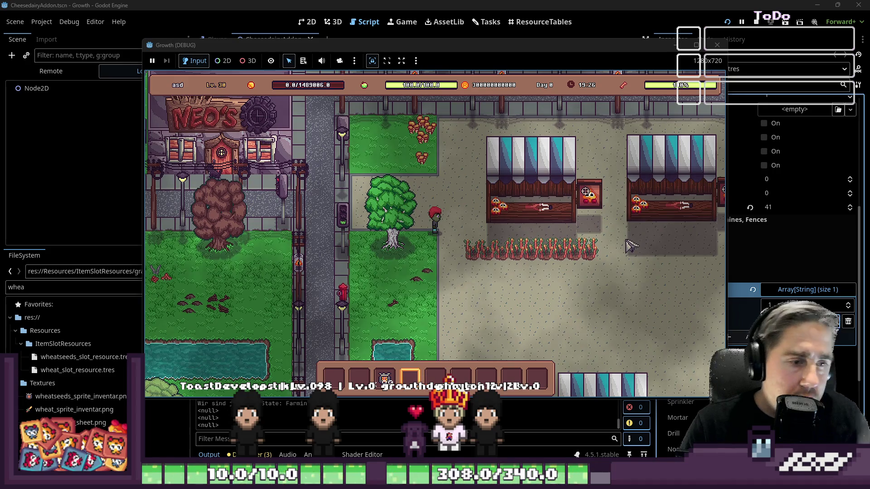
# - Move the Mortar stack from the inventory into the hotbar and walk off
pyautogui.press('i')
pyautogui.scroll(3, 469, 182)
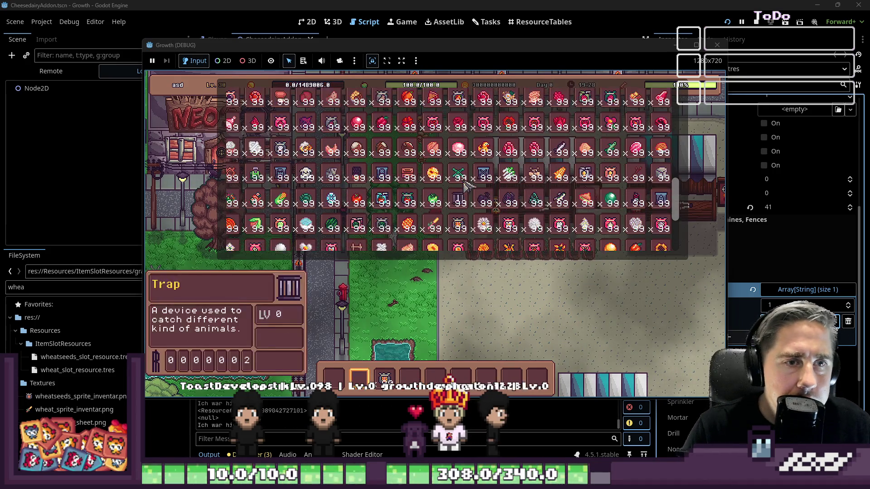
pyautogui.scroll(2, 477, 184)
pyautogui.scroll(1, 507, 188)
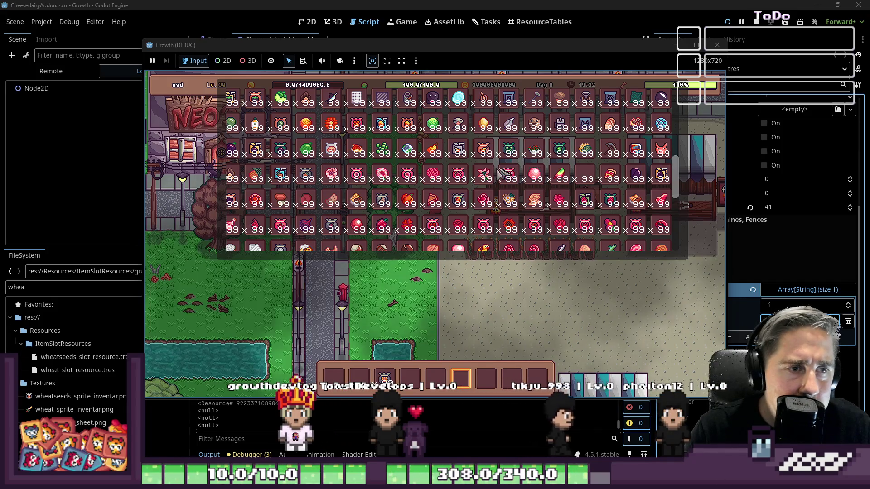
pyautogui.scroll(2, 502, 175)
pyautogui.moveTo(494, 165); pyautogui.dragTo(418, 309)
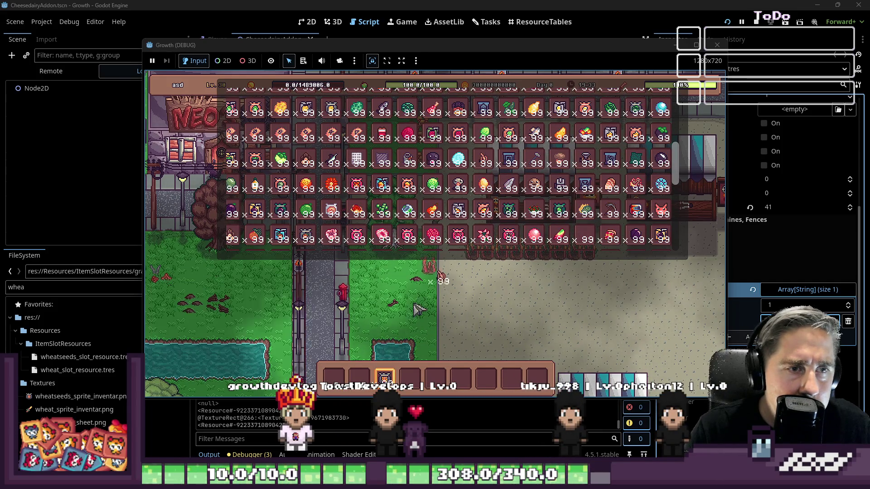
pyautogui.scroll(-2, 484, 190)
pyautogui.scroll(-2, 484, 189)
pyautogui.scroll(-2, 484, 190)
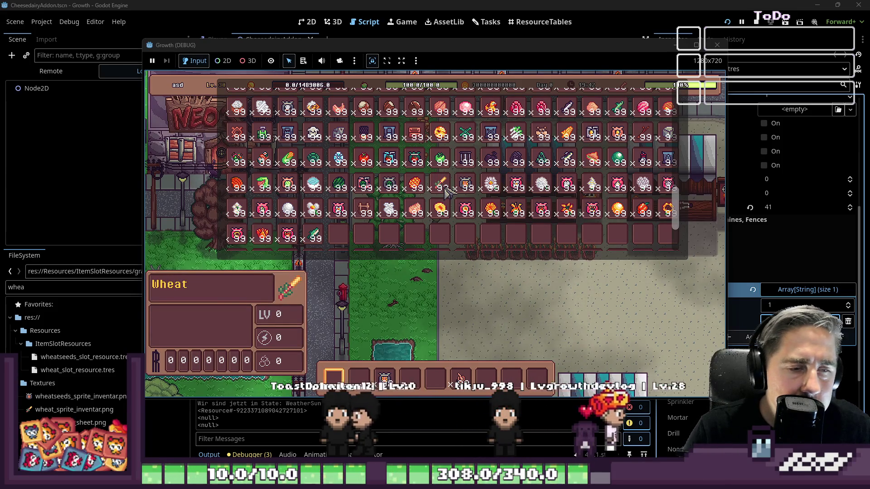
pyautogui.scroll(1, 611, 187)
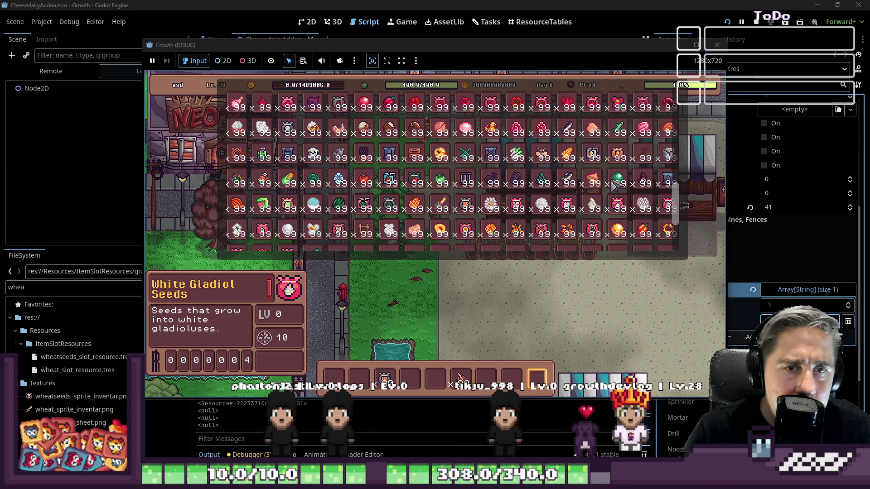
pyautogui.scroll(1, 616, 185)
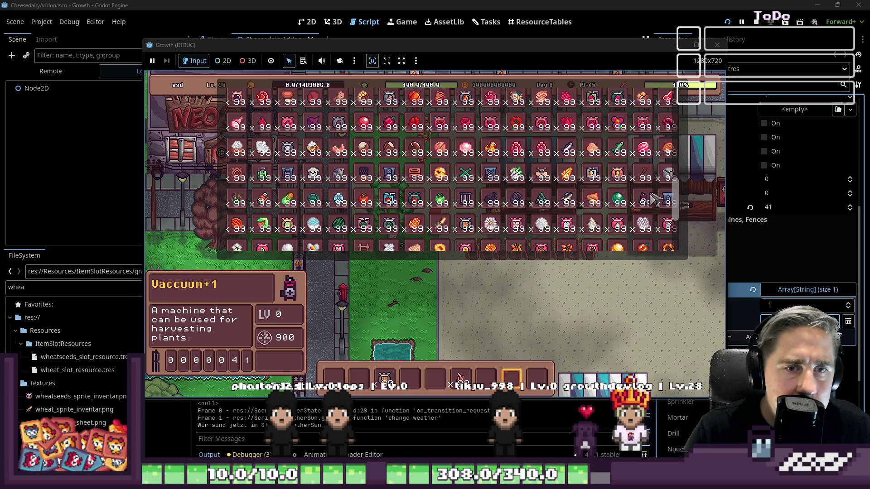
pyautogui.scroll(-1, 464, 203)
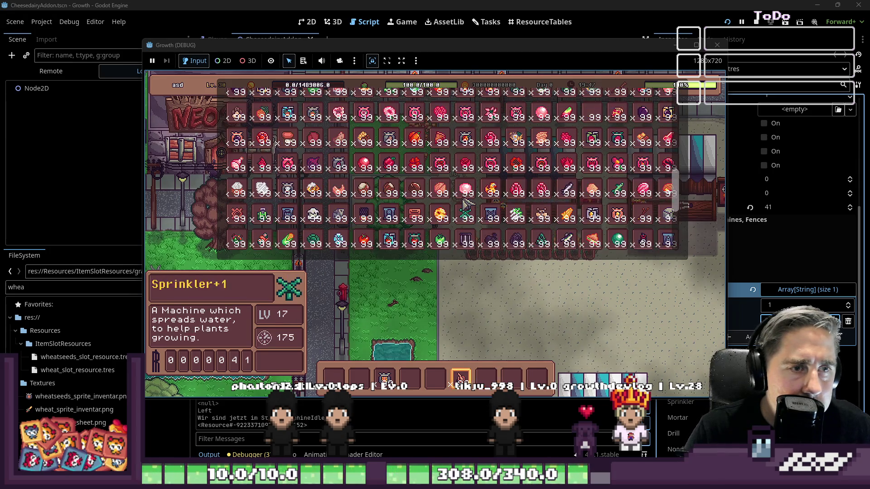
pyautogui.scroll(-1, 517, 207)
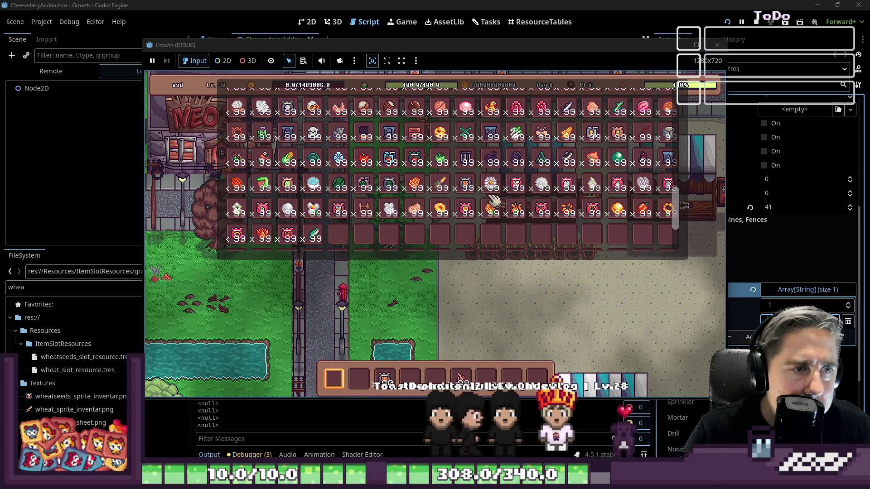
pyautogui.scroll(1, 476, 198)
pyautogui.scroll(-2, 467, 190)
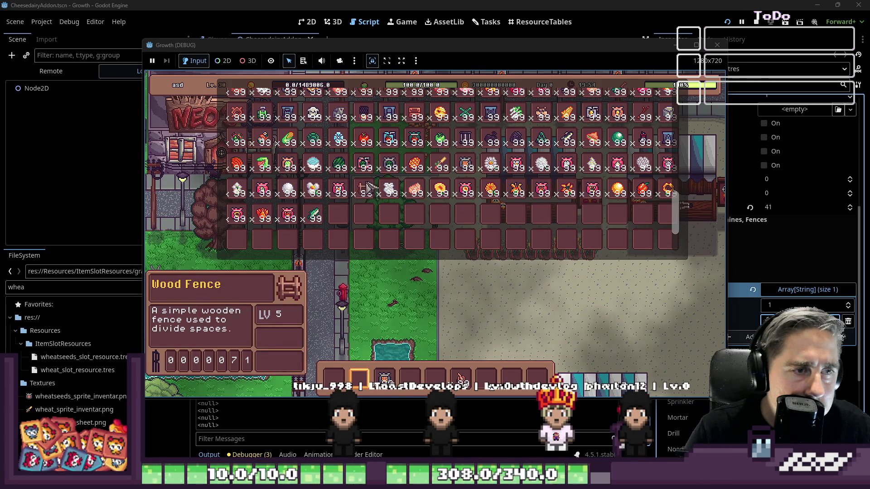
pyautogui.scroll(3, 449, 165)
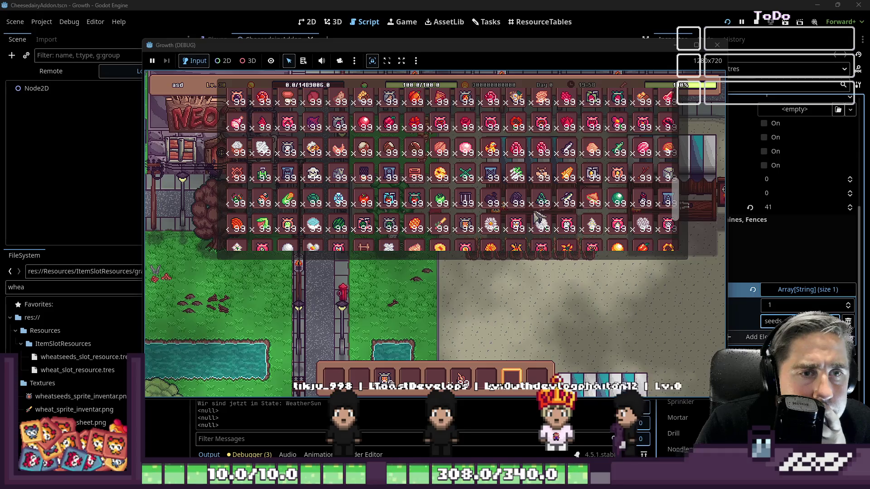
pyautogui.scroll(-1, 537, 204)
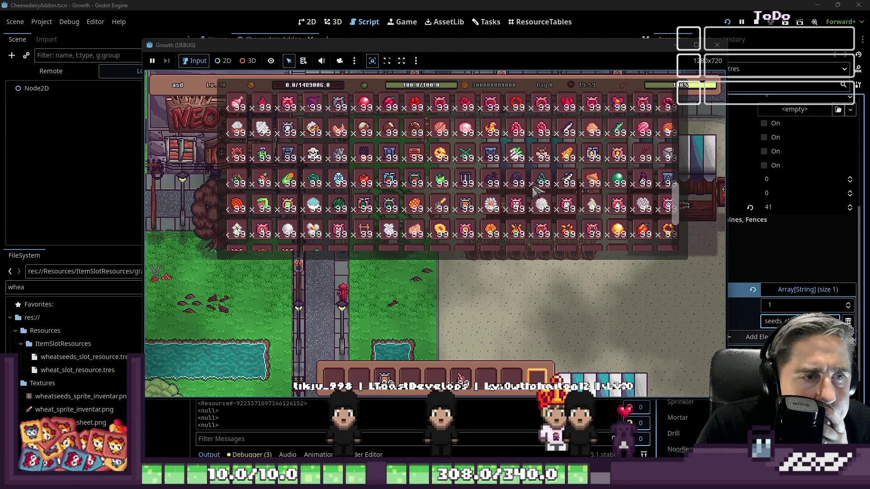
pyautogui.scroll(-2, 537, 192)
pyautogui.scroll(3, 537, 192)
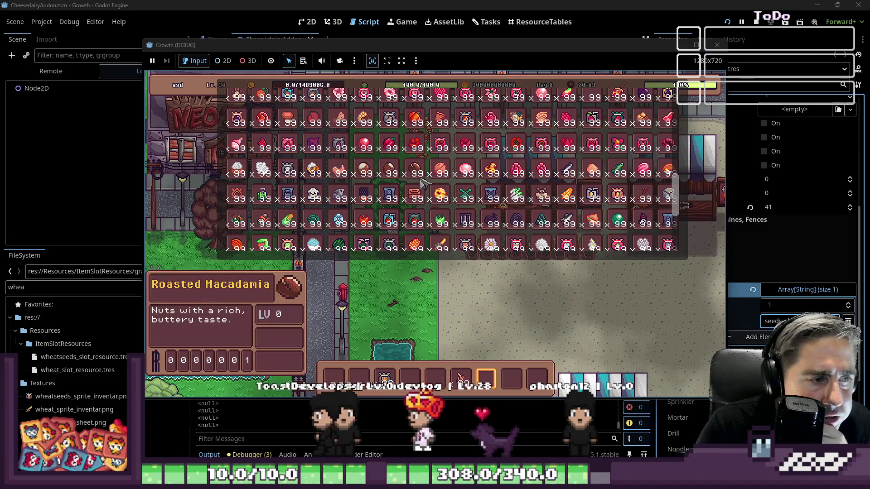
pyautogui.scroll(-2, 544, 193)
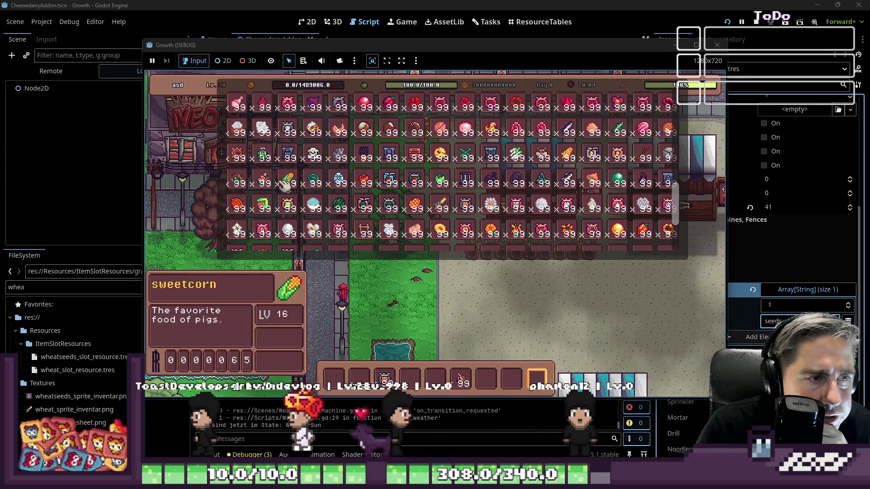
pyautogui.click(438, 378)
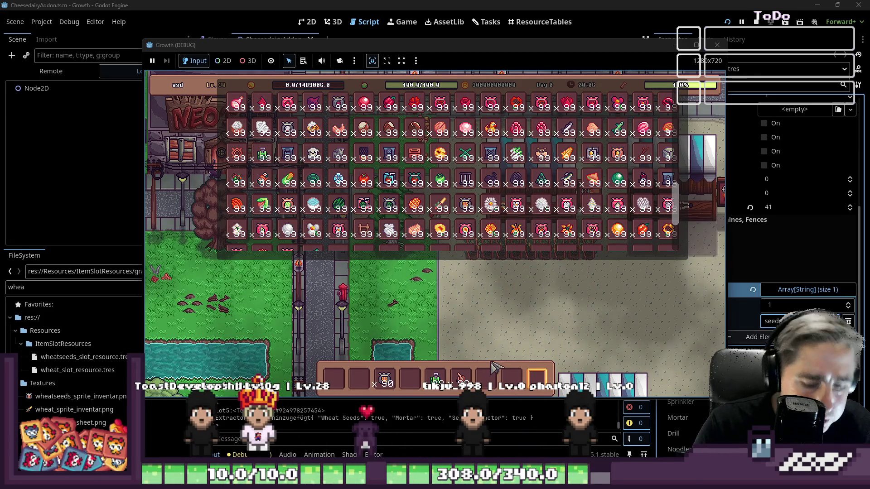
pyautogui.press('i')
pyautogui.press('s')
# - Add the Conveyor Belt to the hotbar from the inventory
pyautogui.press('d')
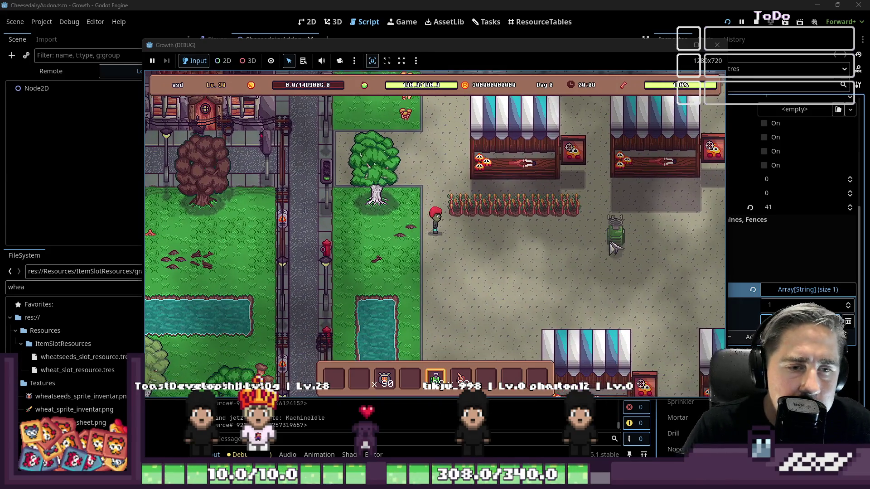
pyautogui.scroll(2, 569, 255)
pyautogui.press('i')
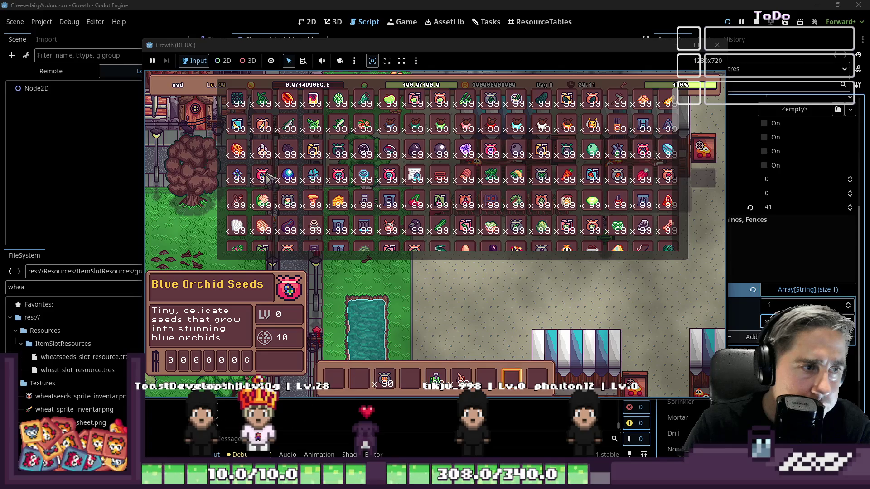
pyautogui.scroll(-2, 267, 176)
pyautogui.scroll(-2, 267, 177)
pyautogui.scroll(-1, 266, 177)
pyautogui.scroll(-1, 267, 178)
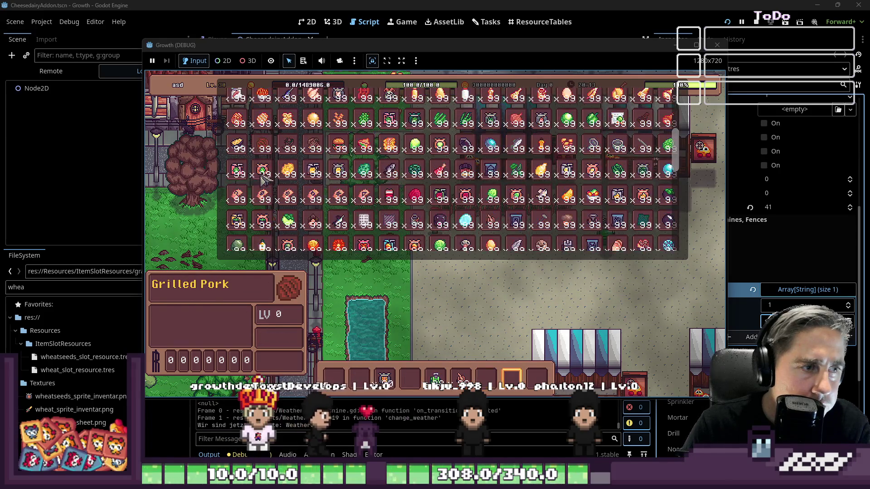
pyautogui.scroll(3, 264, 178)
pyautogui.scroll(3, 265, 178)
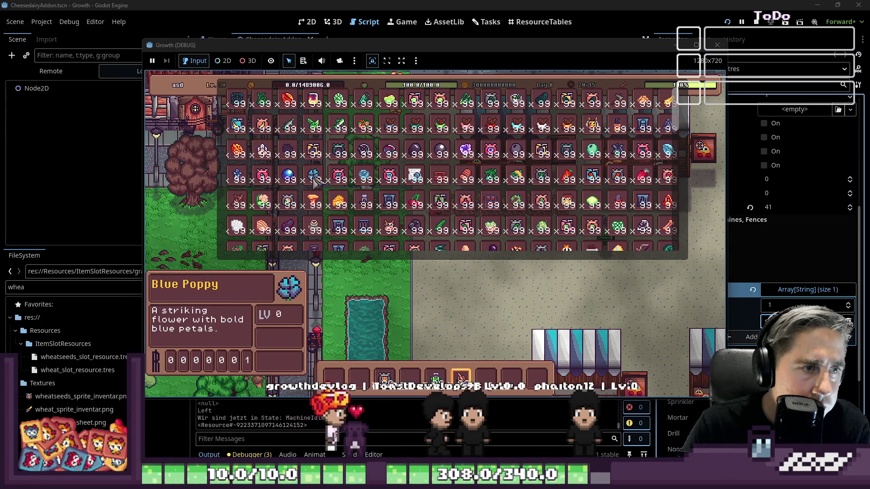
pyautogui.scroll(-2, 273, 150)
pyautogui.scroll(-3, 272, 148)
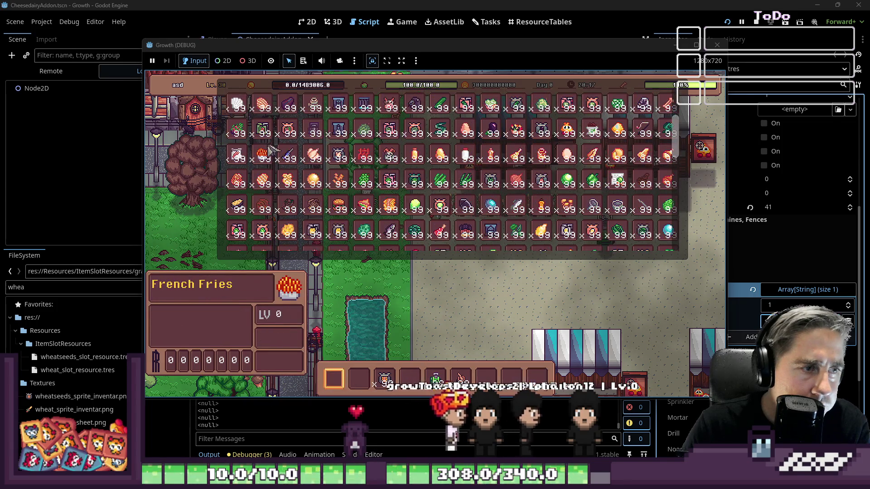
pyautogui.scroll(-2, 272, 149)
pyautogui.scroll(3, 272, 149)
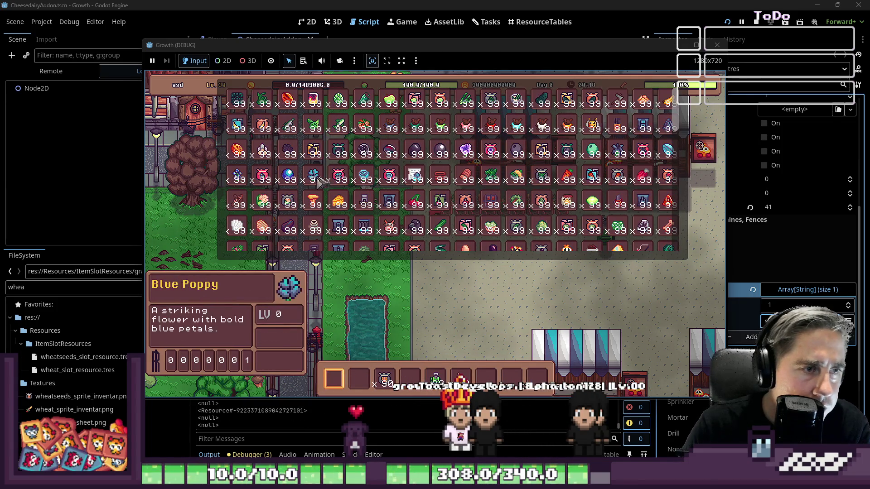
pyautogui.click(367, 231)
pyautogui.press('Escape')
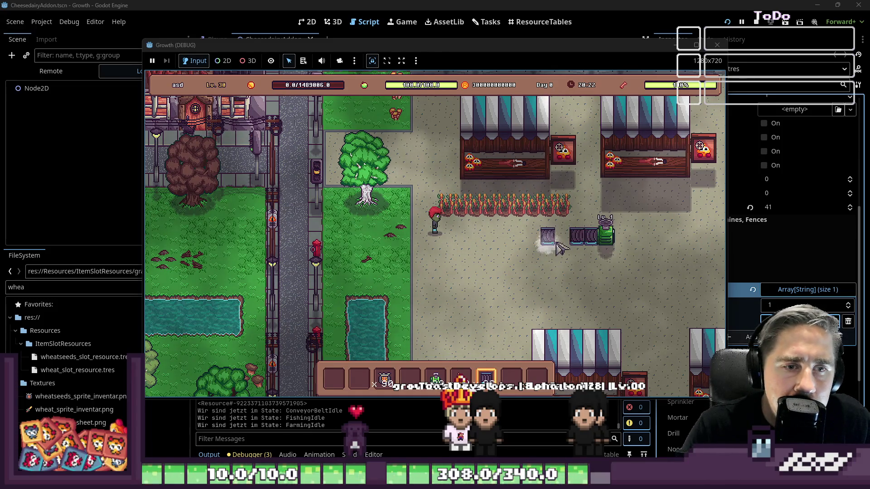
# - Extend the conveyor belt line leftward by several tiles while repositioning the character
pyautogui.moveTo(523, 243); pyautogui.dragTo(510, 246)
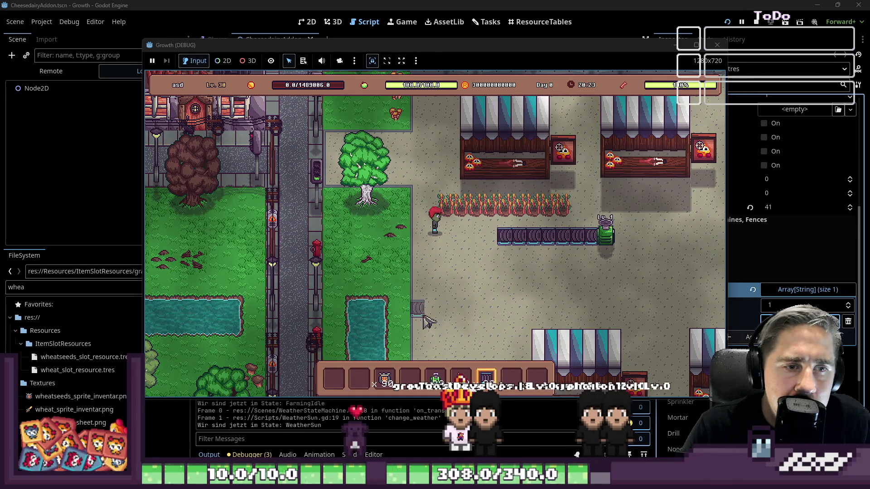
pyautogui.press('s')
pyautogui.press('d')
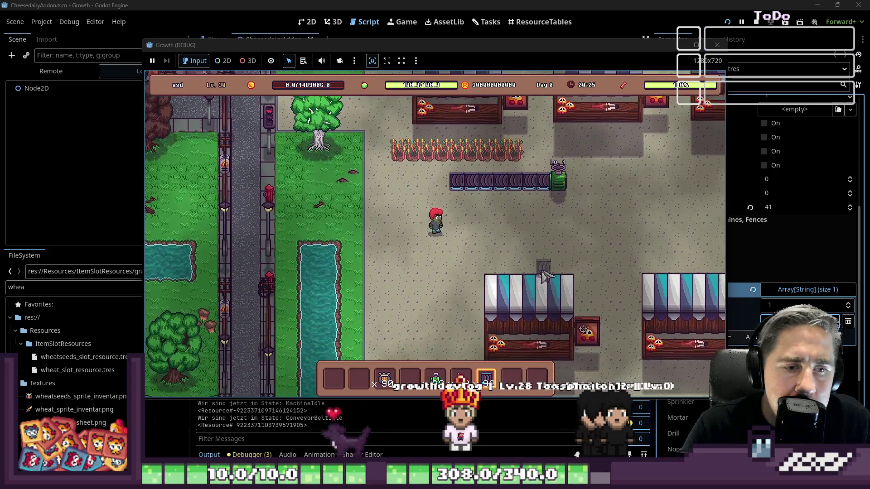
pyautogui.press('d')
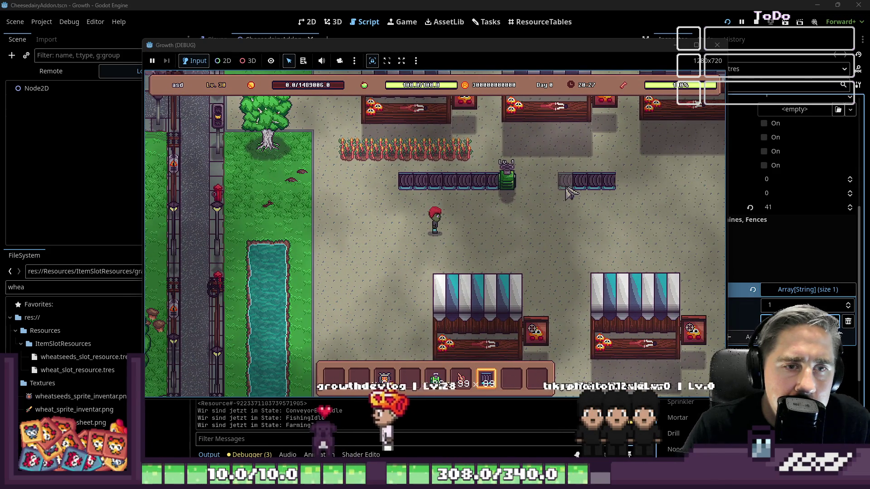
pyautogui.moveTo(568, 192); pyautogui.dragTo(532, 192)
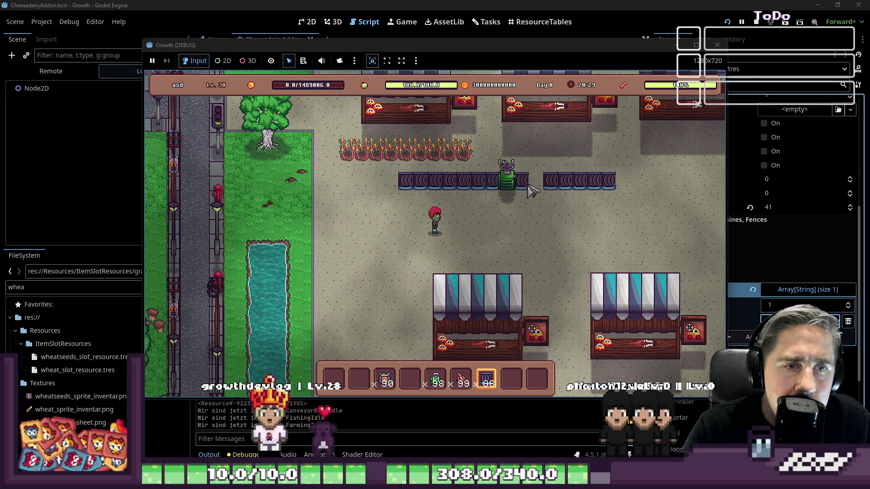
# - Select the machine in slot 6 and show the inventory with the full item catalogue
pyautogui.press('6')
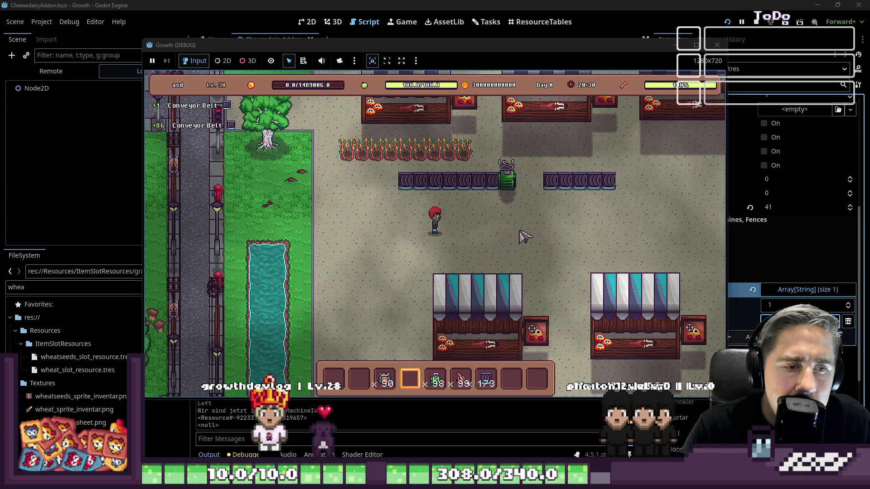
pyautogui.press('i')
pyautogui.press('c')
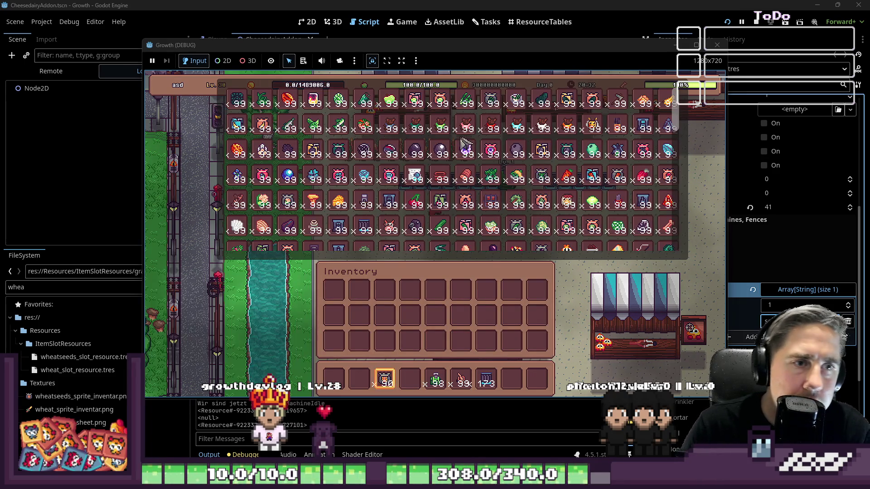
# - Place a belt piece into the gap of the conveyor line, toggling the item catalogue around it
pyautogui.press('6')
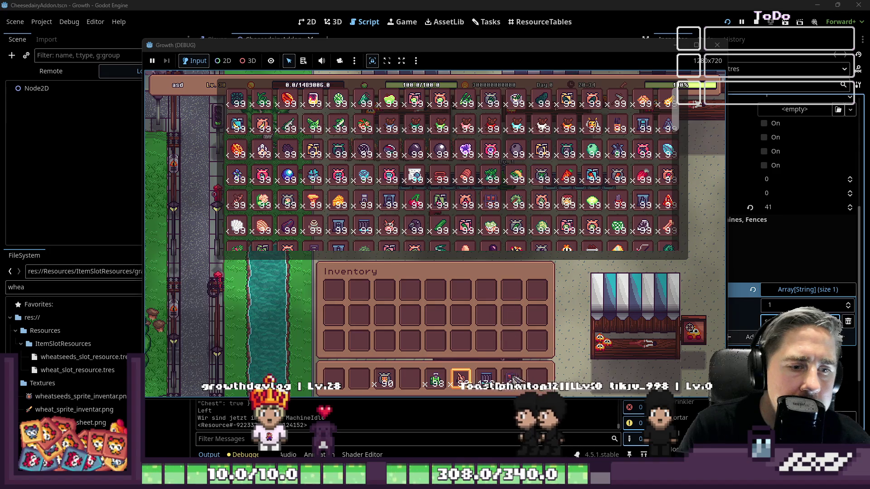
pyautogui.press('c')
pyautogui.press('8')
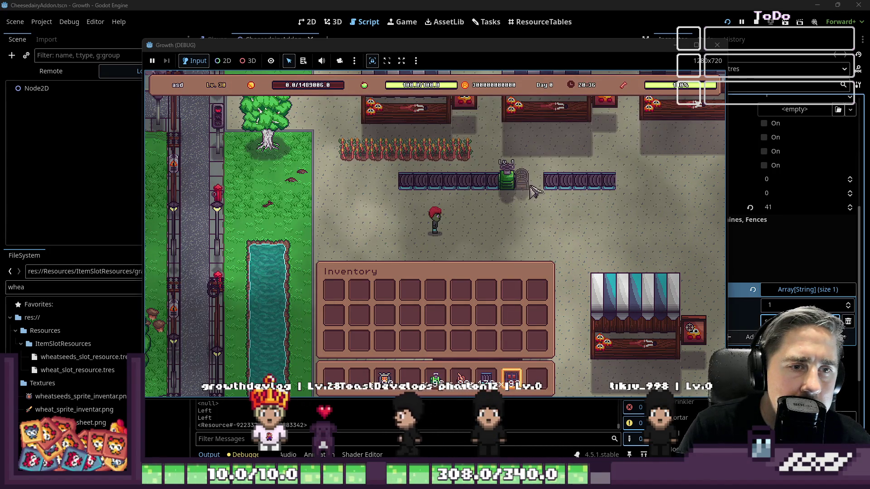
pyautogui.click(536, 193)
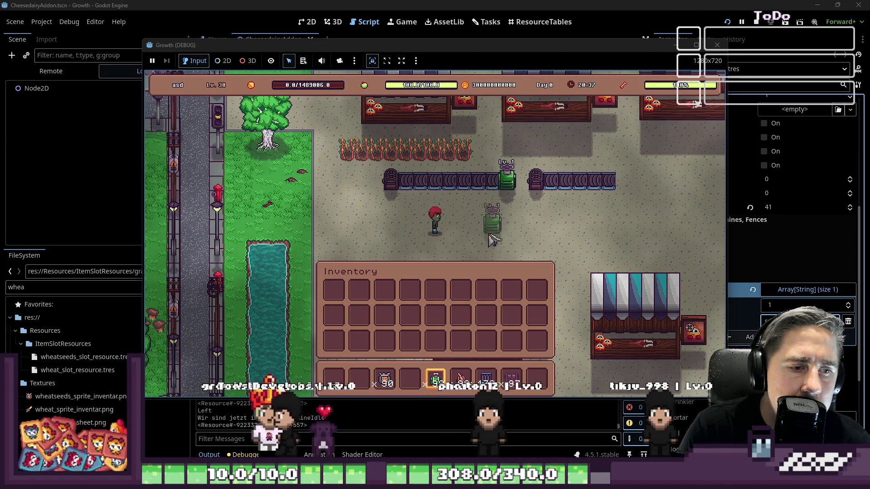
pyautogui.press('2')
pyautogui.press('c')
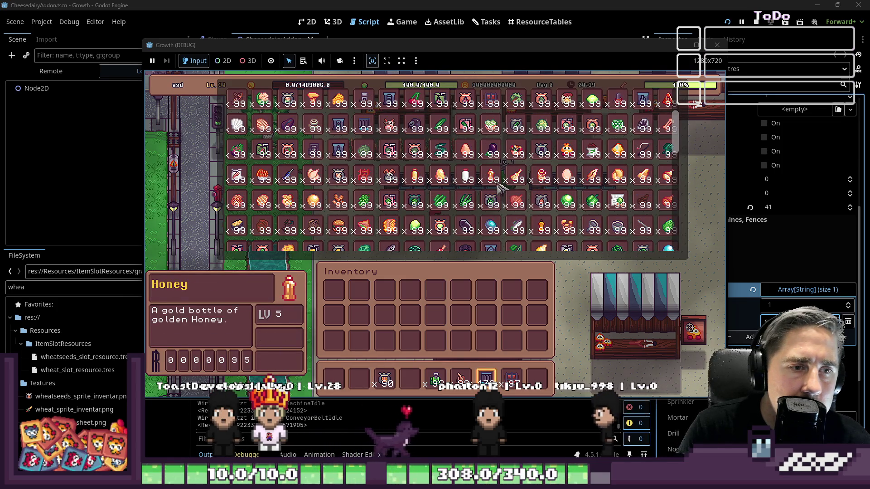
pyautogui.press('c')
pyautogui.press('8')
# - Place the level 1 machine at the conveyor's right end
pyautogui.press('6')
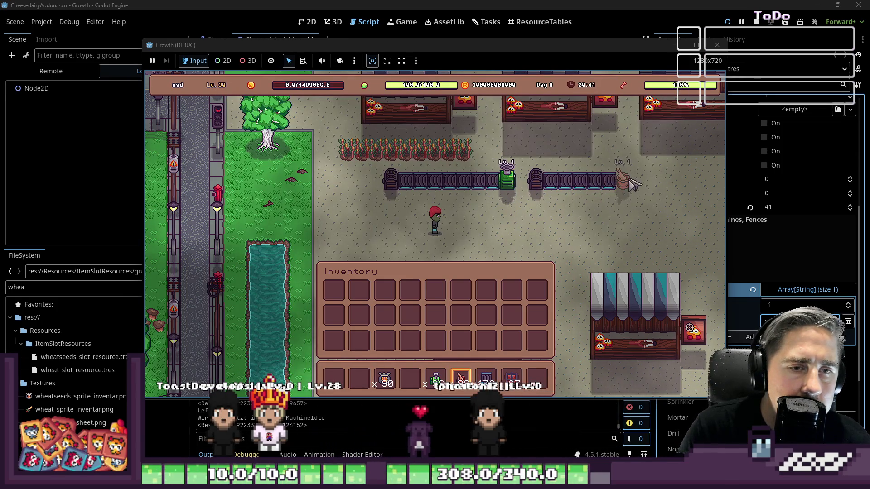
pyautogui.click(632, 184)
pyautogui.press('5')
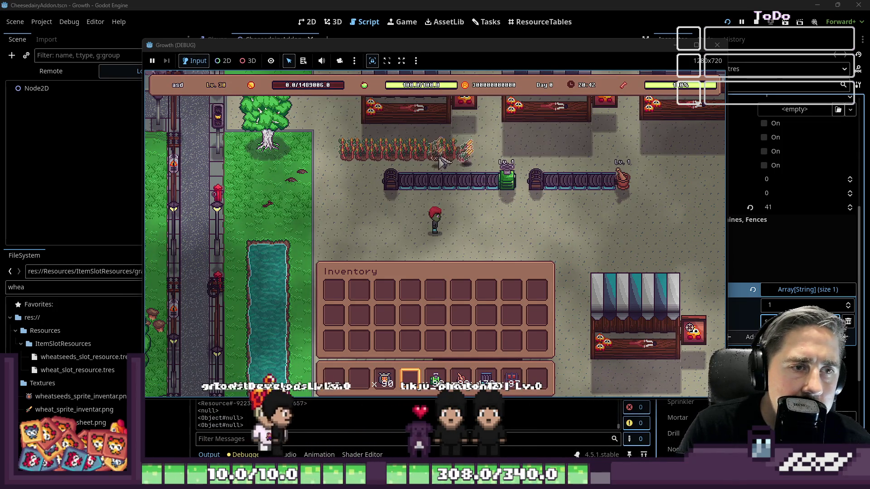
# - Walk through the wheat patch to harvest it and head back toward the chest
pyautogui.press('w')
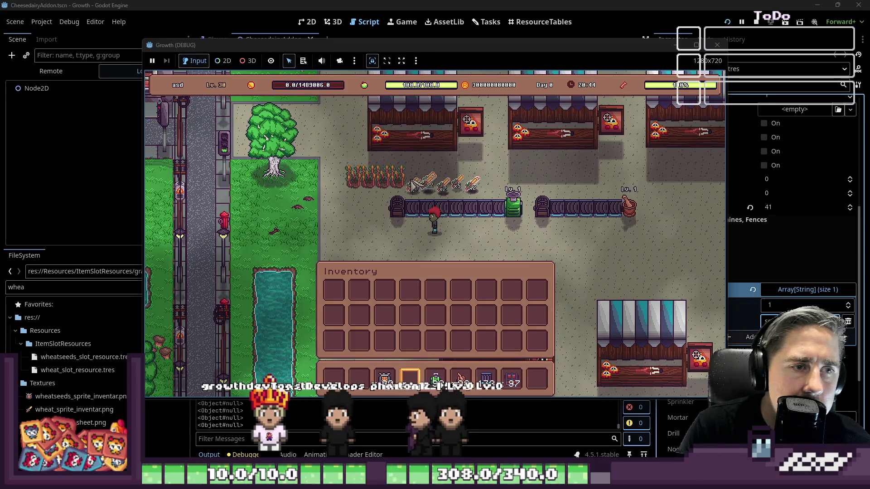
pyautogui.press('a')
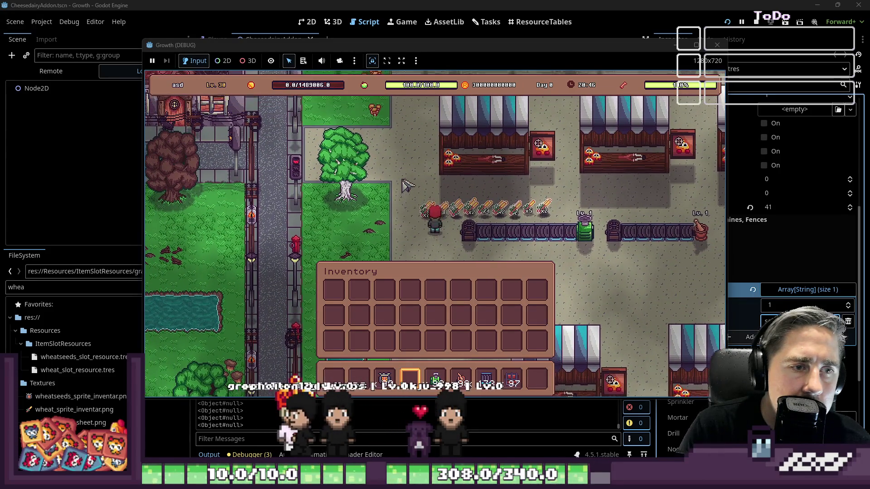
pyautogui.press('d')
pyautogui.press('w')
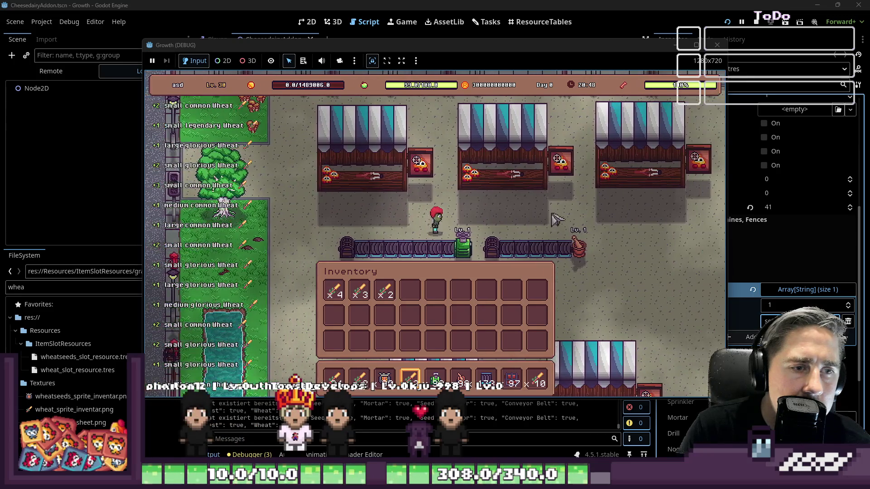
pyautogui.press('s')
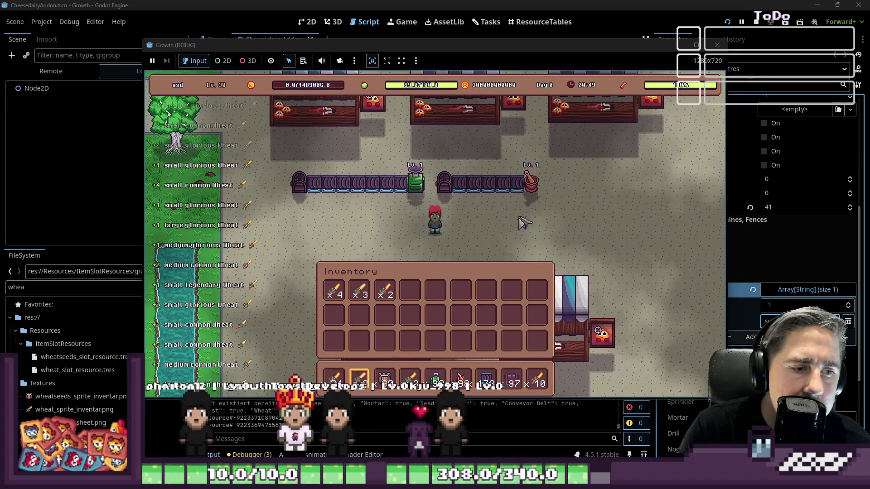
pyautogui.press('a')
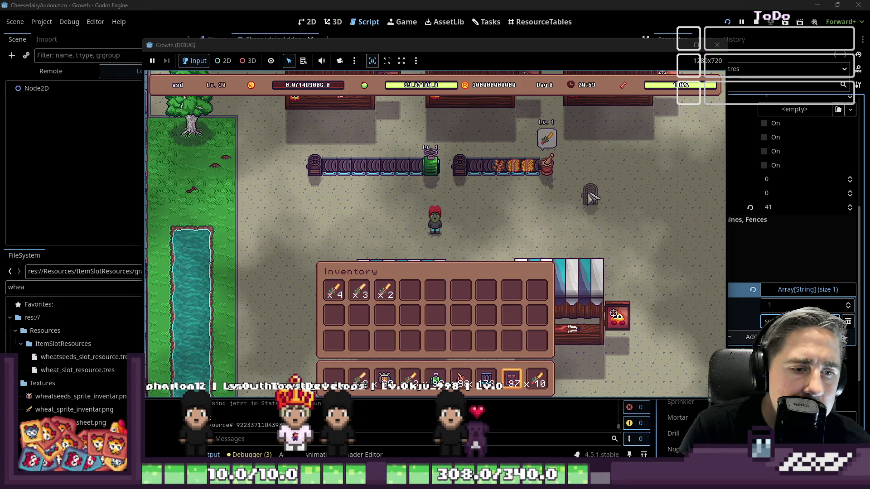
pyautogui.scroll(1, 589, 180)
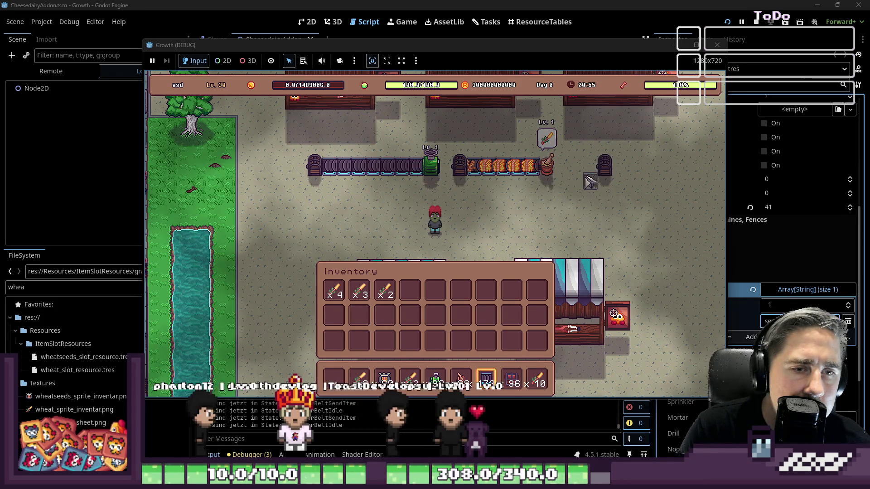
pyautogui.scroll(1, 583, 214)
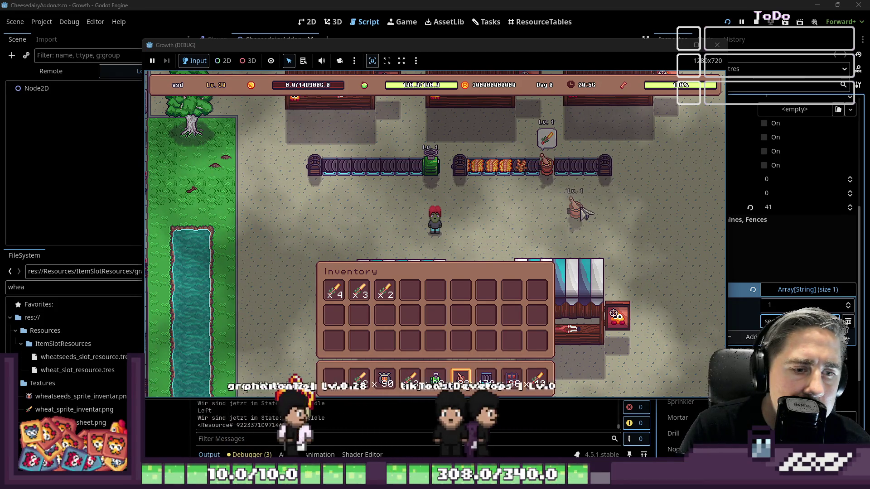
pyautogui.scroll(-3, 586, 201)
# - Store the harvested wheat stacks in the chest and walk away
pyautogui.click(585, 204)
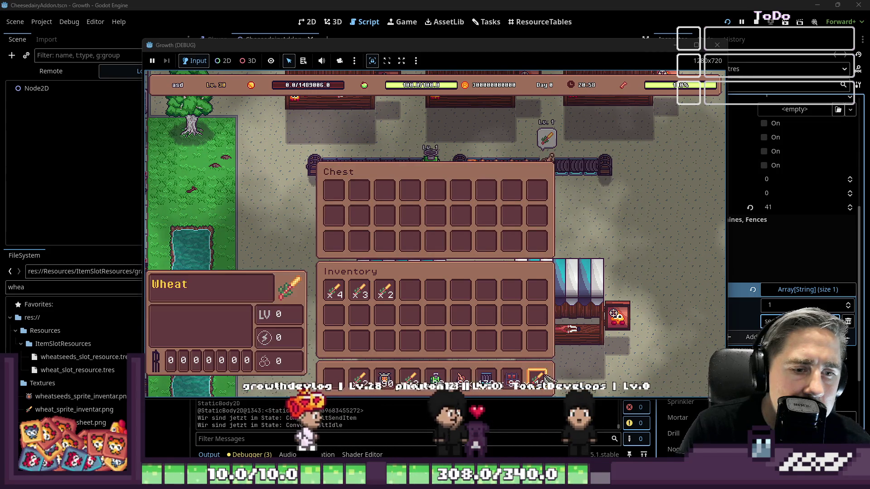
pyautogui.click(385, 293)
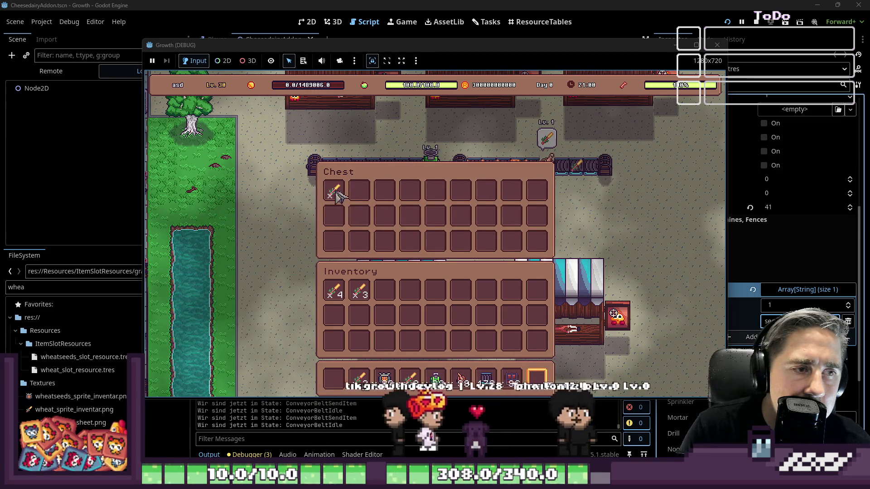
pyautogui.click(359, 291)
pyautogui.moveTo(333, 291); pyautogui.dragTo(348, 203)
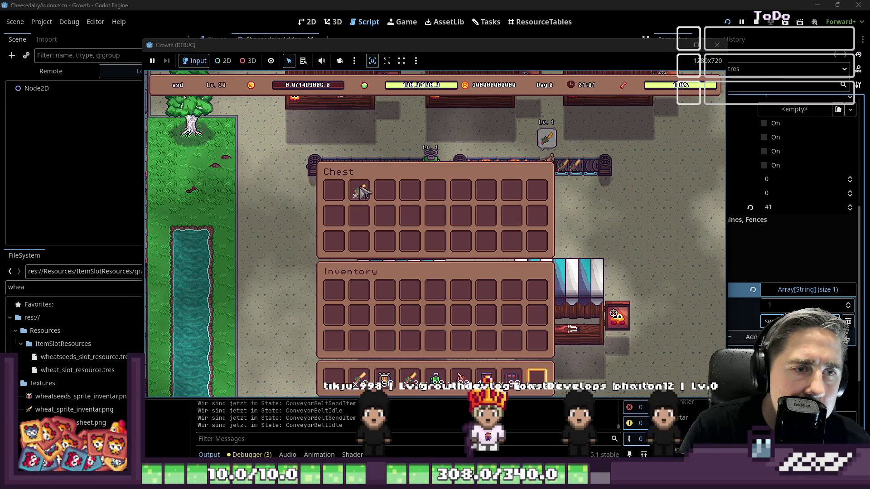
pyautogui.press('Escape')
pyautogui.press('s')
pyautogui.press('a')
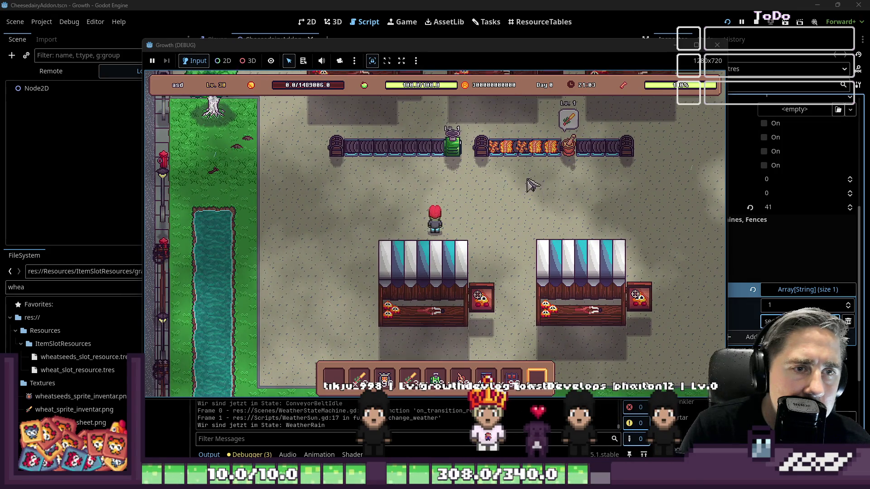
pyautogui.press('w')
pyautogui.click(480, 170)
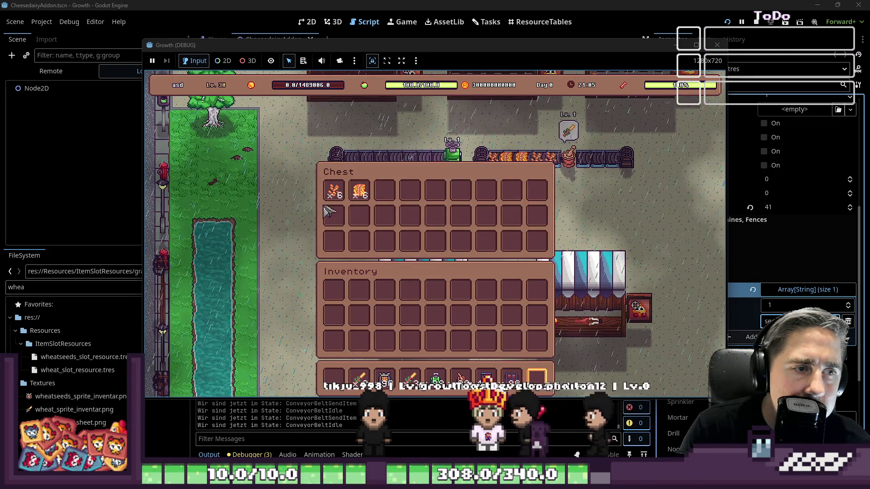
pyautogui.moveTo(359, 190); pyautogui.dragTo(340, 310)
pyautogui.press('Escape')
pyautogui.press('w')
pyautogui.press('a')
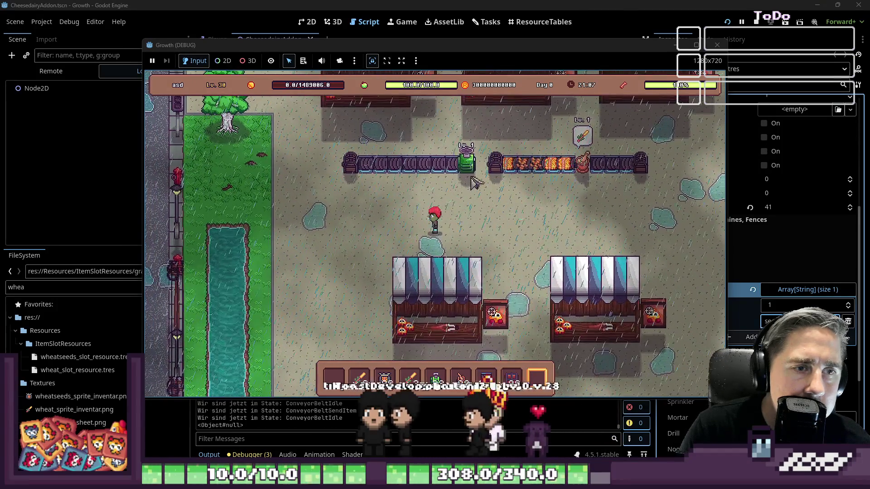
pyautogui.press('i')
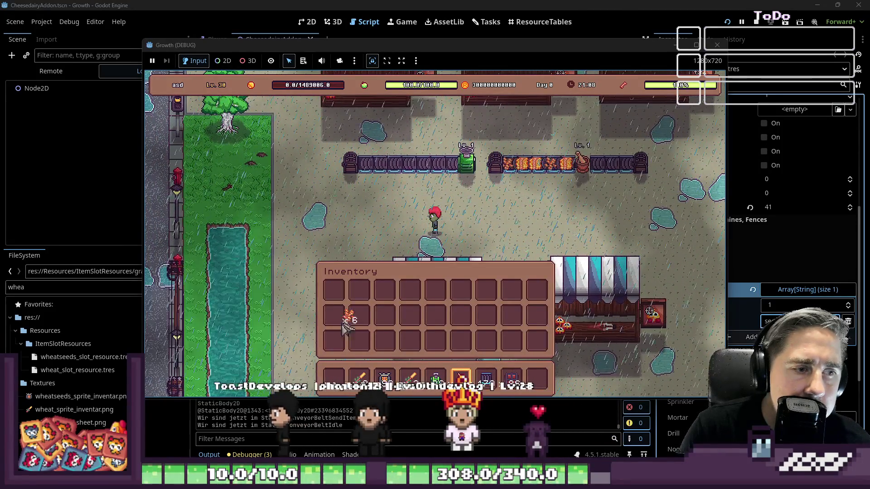
pyautogui.press('i')
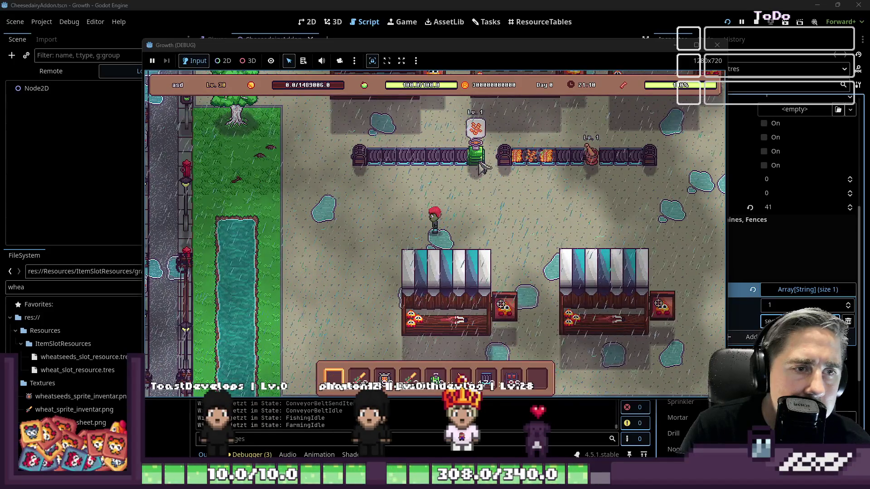
pyautogui.press('a')
pyautogui.press('w')
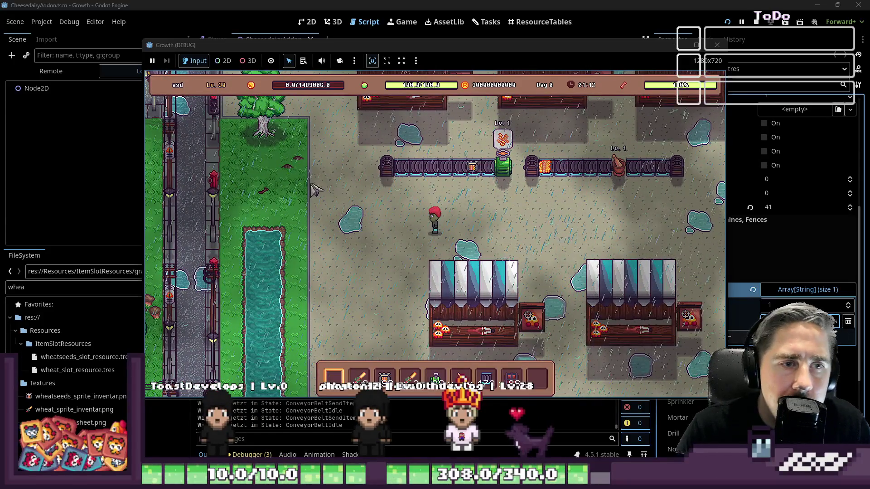
pyautogui.press('d')
pyautogui.press('w')
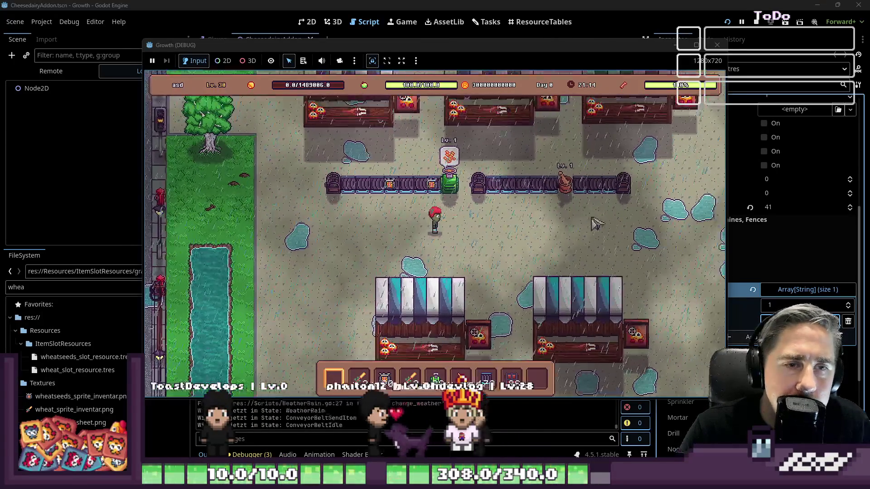
pyautogui.press('e')
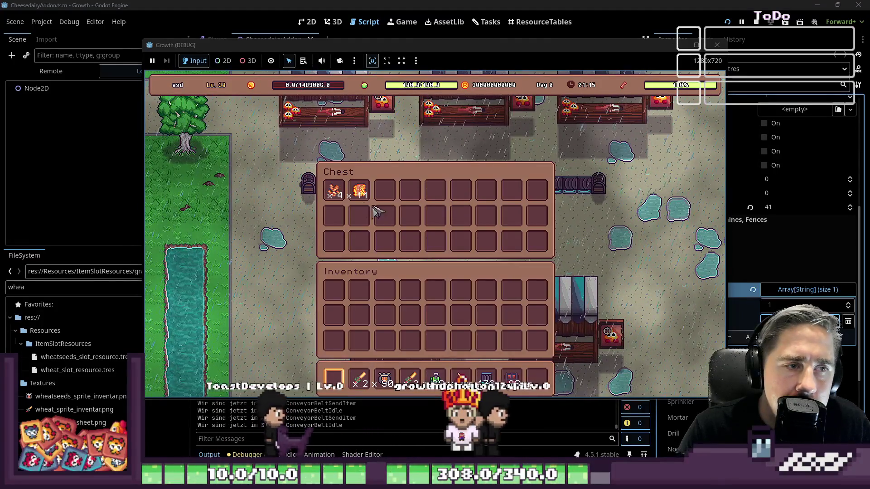
pyautogui.press('e')
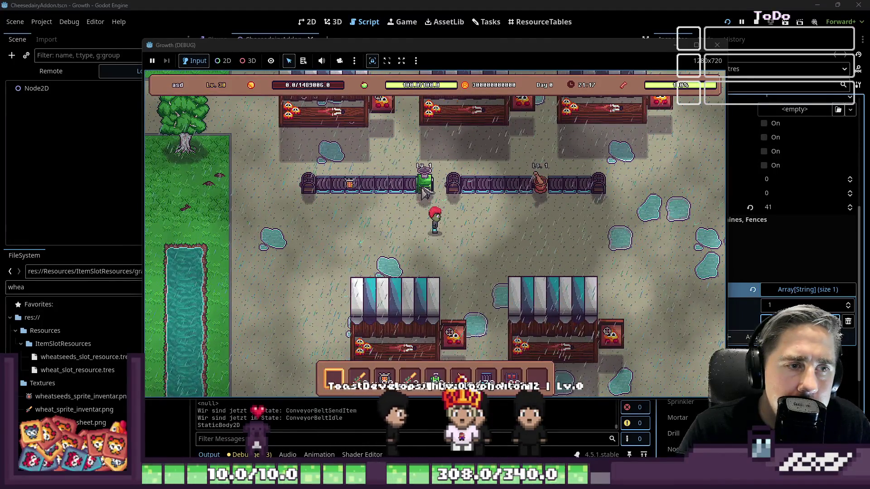
pyautogui.press('i')
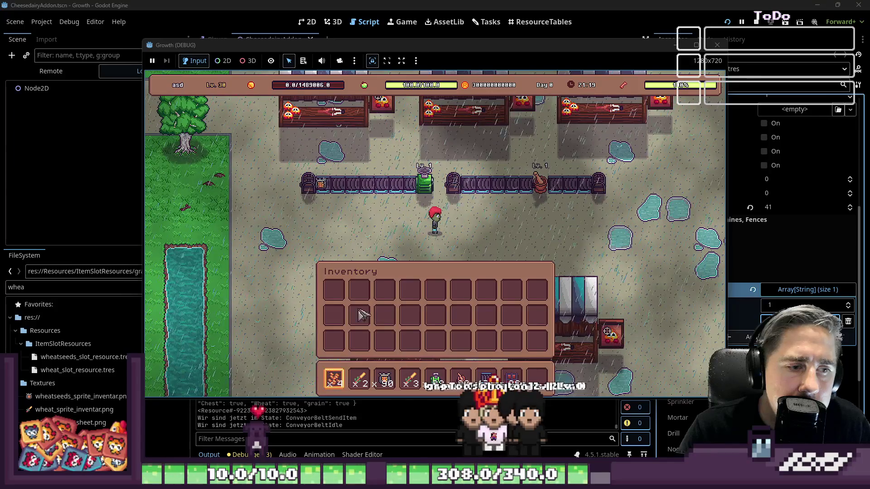
pyautogui.press('i')
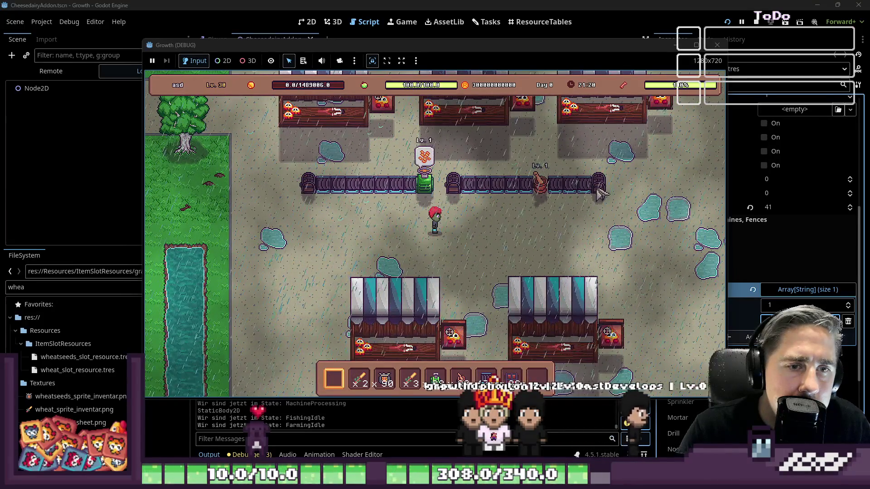
pyautogui.press('e')
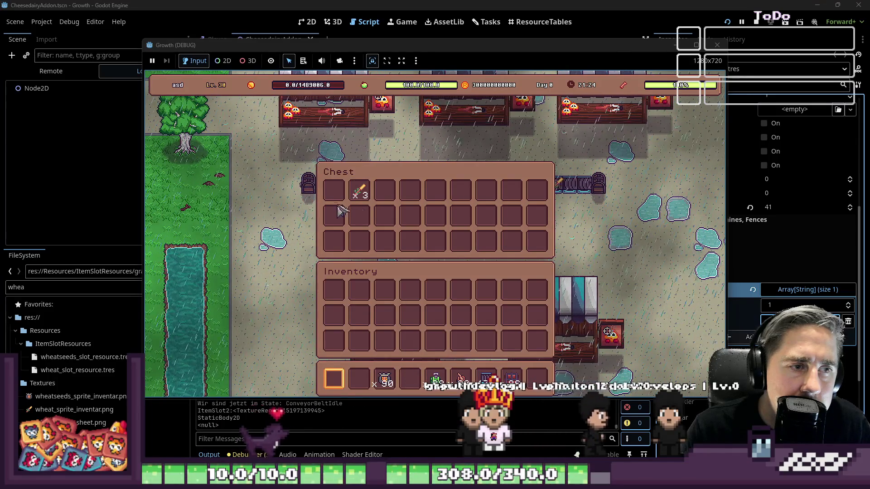
pyautogui.press('e')
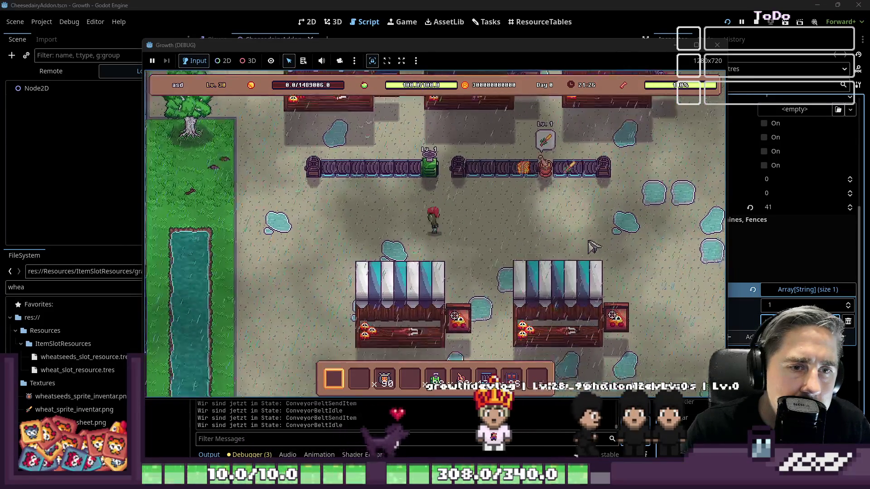
pyautogui.press('a')
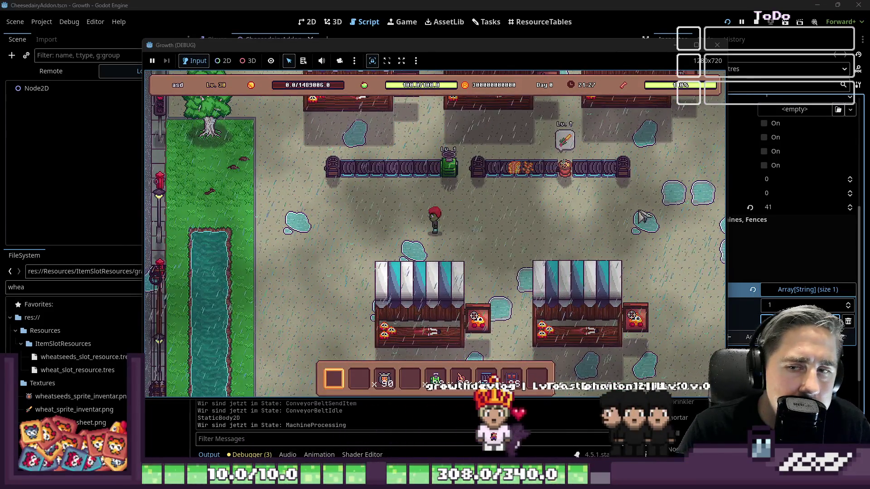
pyautogui.click(624, 175)
# - Move the Seed Extractor from the hotbar into the inventory via the chest storage
pyautogui.press('e')
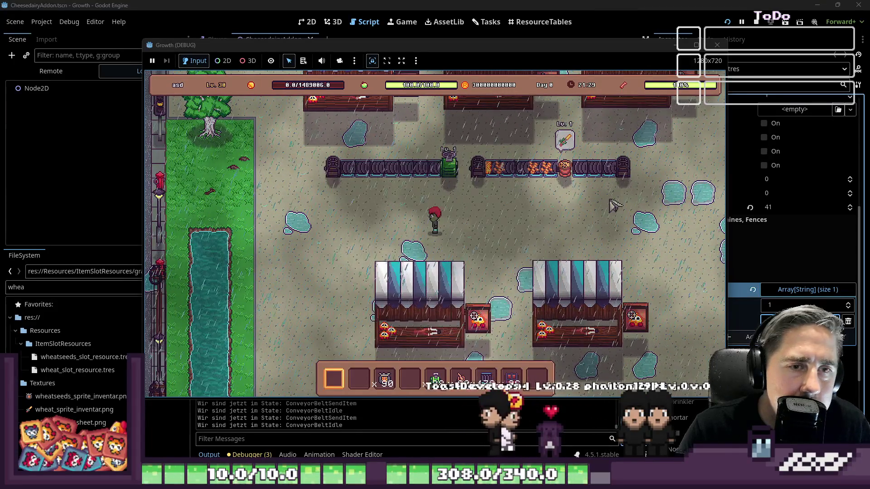
pyautogui.click(624, 175)
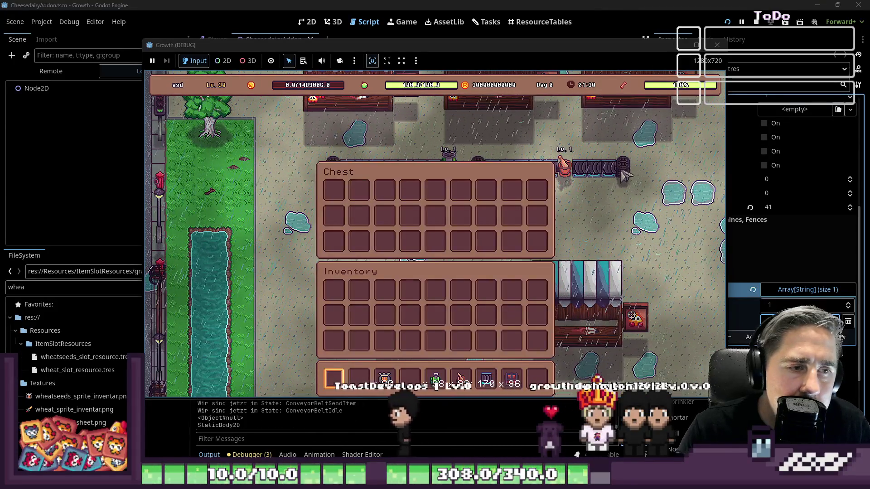
pyautogui.click(436, 379)
pyautogui.press('e')
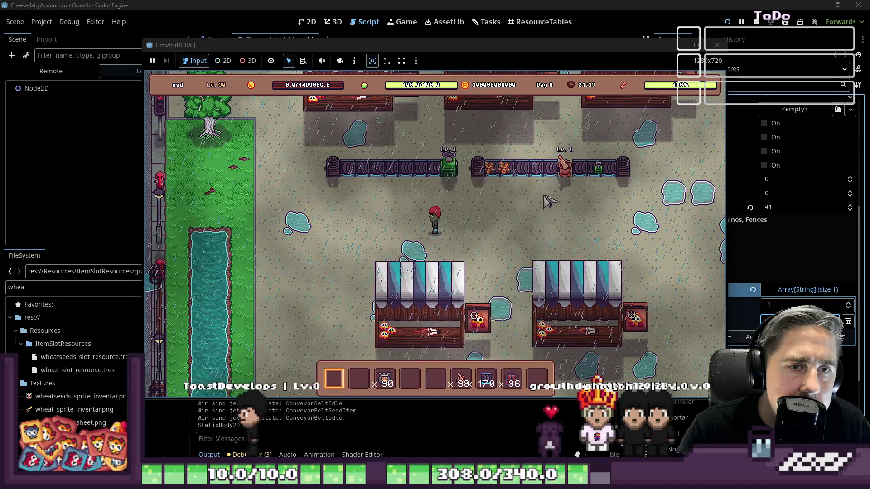
# - Put the Seed Extractor into the first hotbar slot and close the storage windows
pyautogui.click(568, 178)
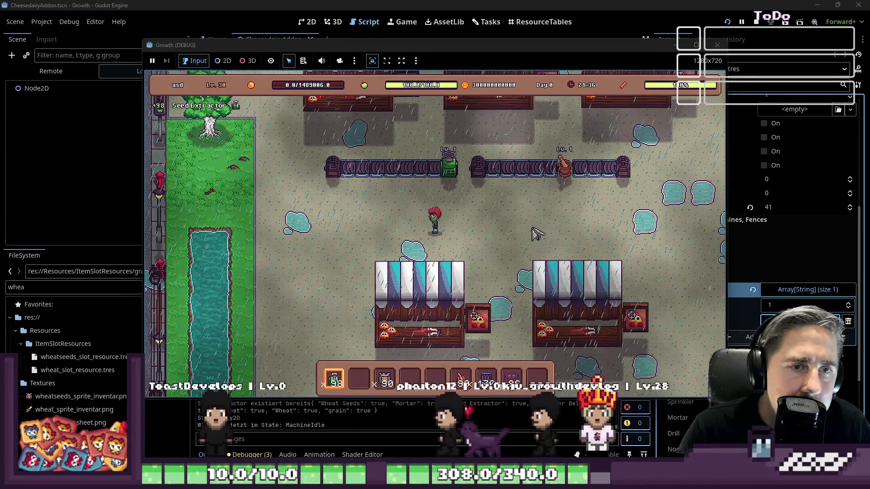
pyautogui.press('e')
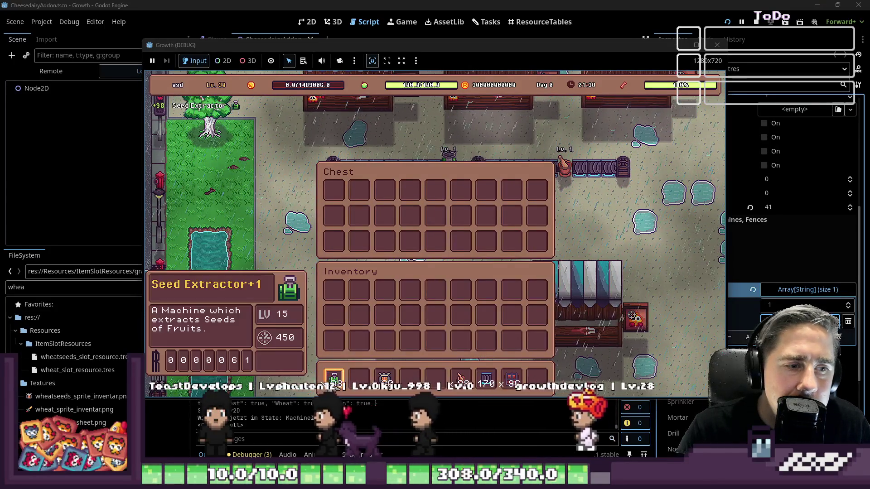
pyautogui.click(333, 377)
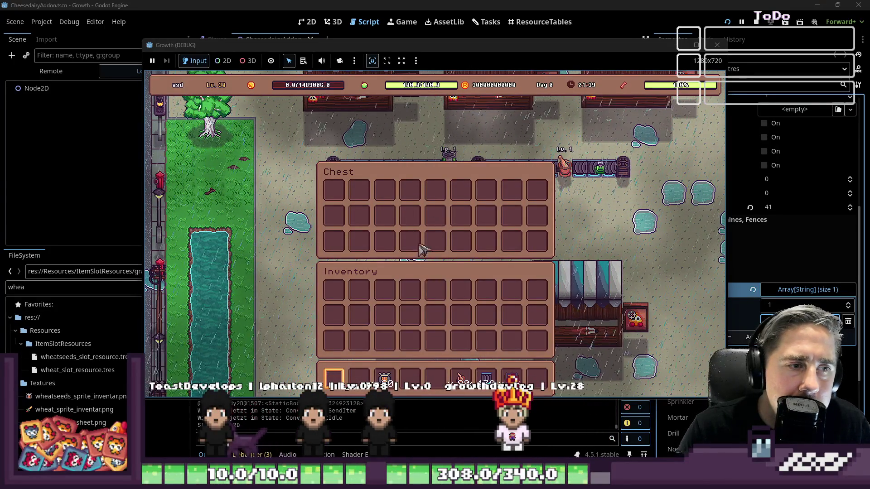
pyautogui.press('e')
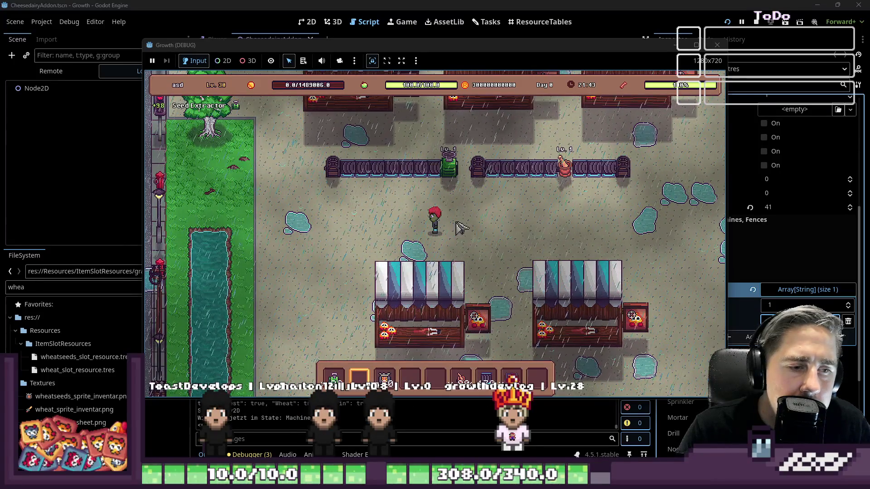
# - Take the Wheat Seeds from the chest into the hotbar
pyautogui.press('e')
pyautogui.press('e')
pyautogui.press('w')
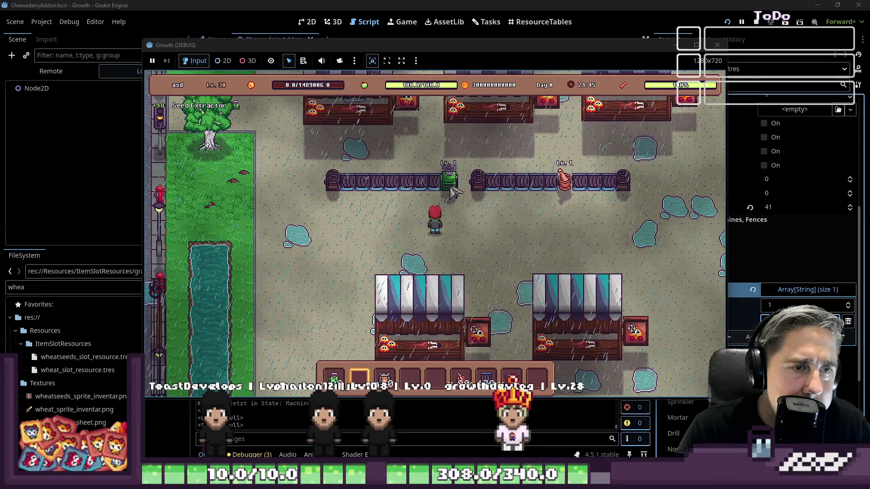
pyautogui.press('e')
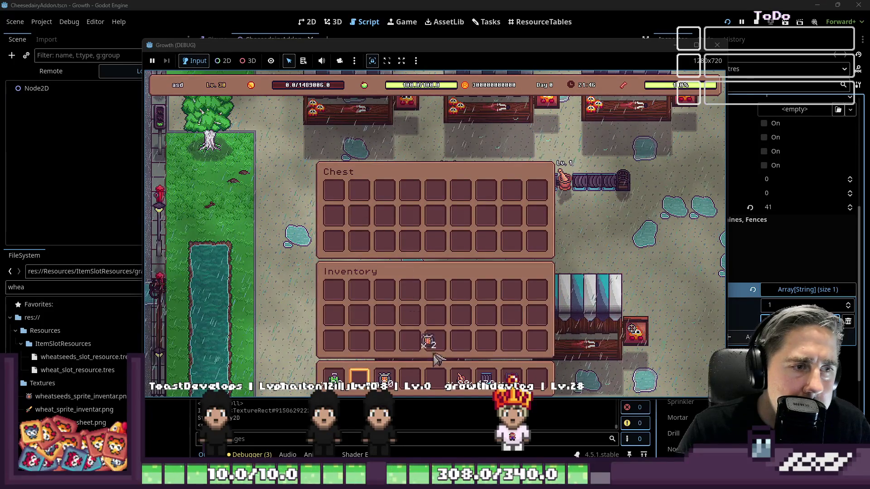
pyautogui.click(436, 378)
pyautogui.press('e')
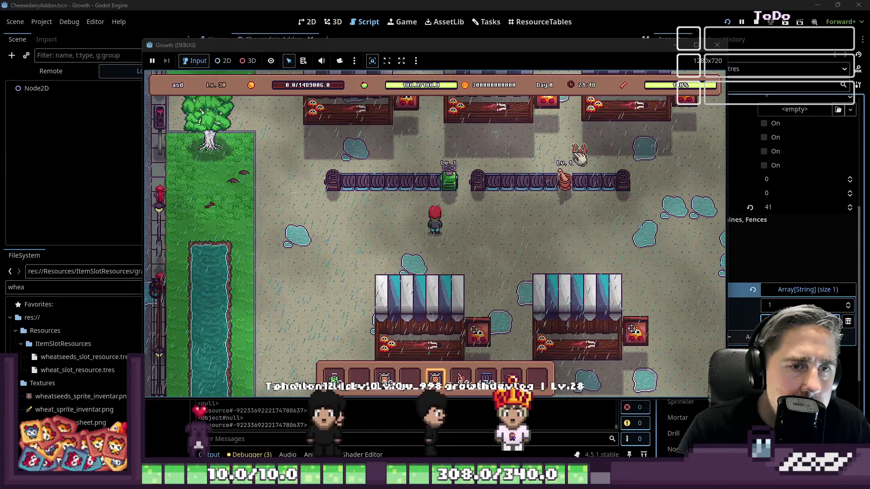
# - Plant a row of wheat along the ground above the fence and walk up to it
pyautogui.click(572, 153)
pyautogui.click(509, 155)
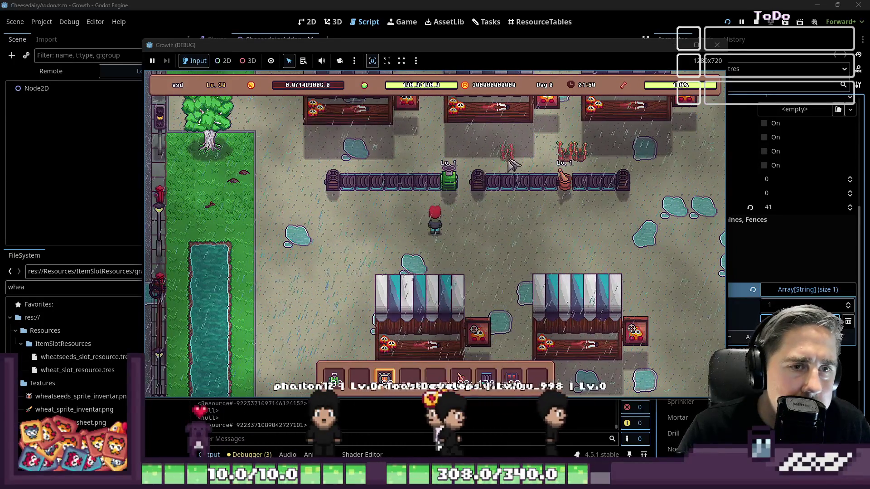
pyautogui.moveTo(514, 164); pyautogui.dragTo(474, 163)
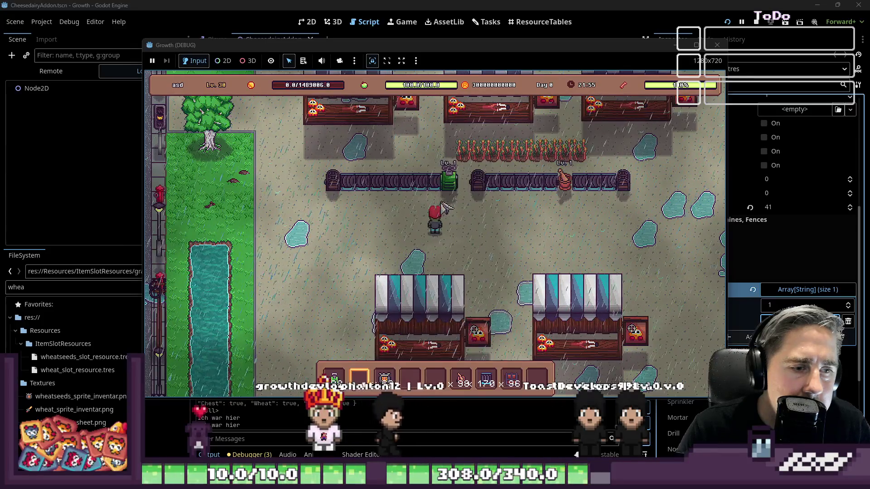
pyautogui.press('i')
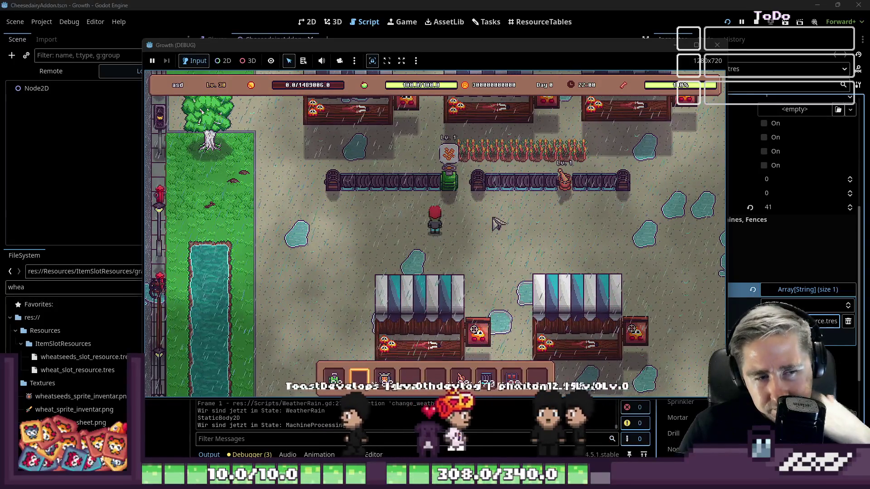
pyautogui.press('w')
pyautogui.press('d')
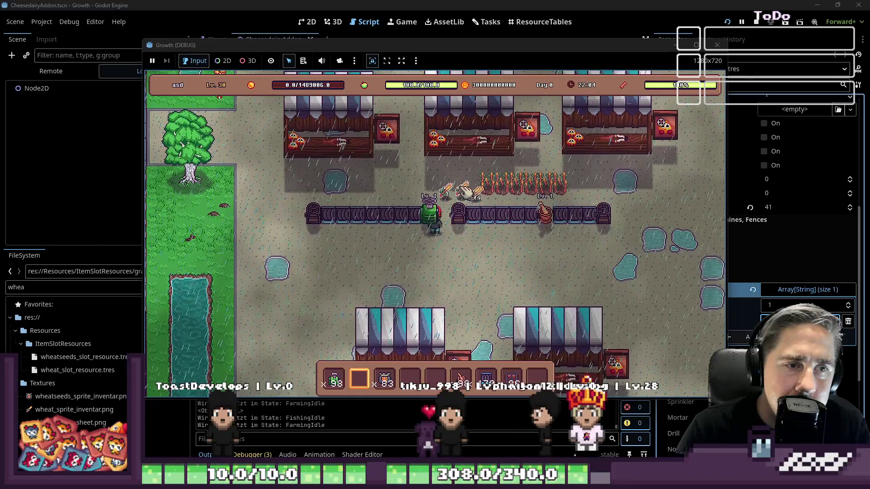
# - Walk through the planted wheat row to harvest it, then wander past the machines
pyautogui.press('w')
pyautogui.press('d')
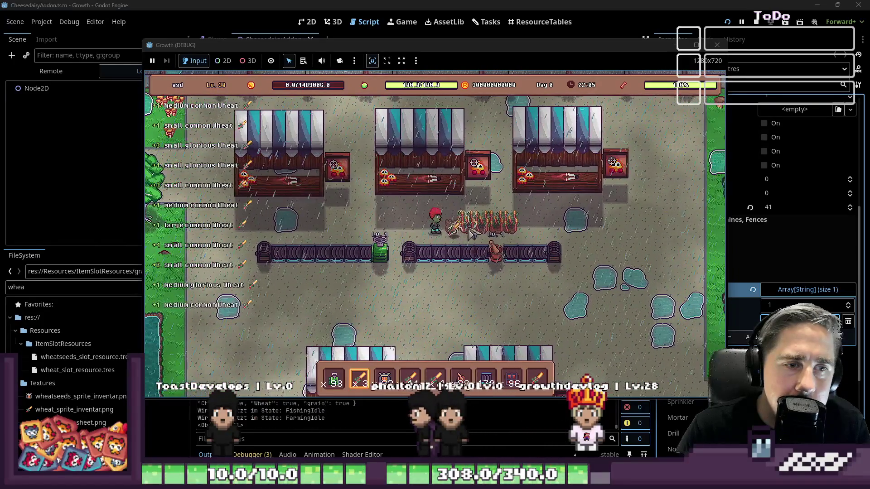
pyautogui.press('d')
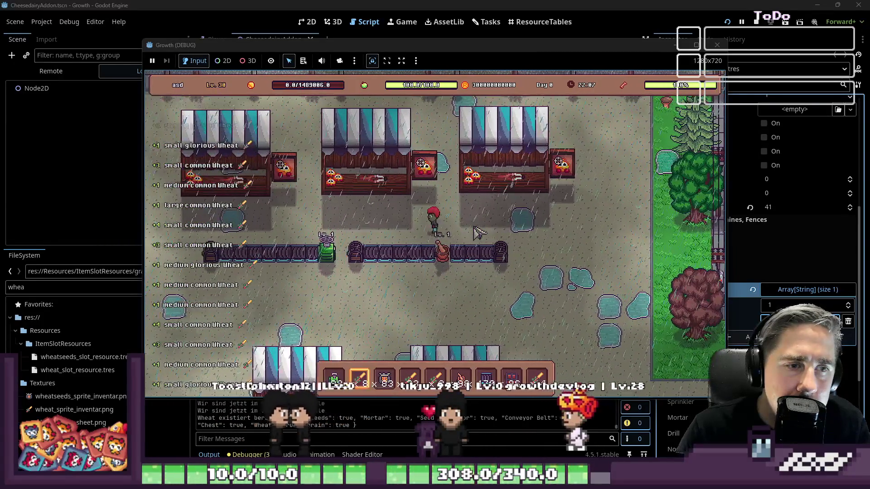
pyautogui.press('a')
pyautogui.press('s')
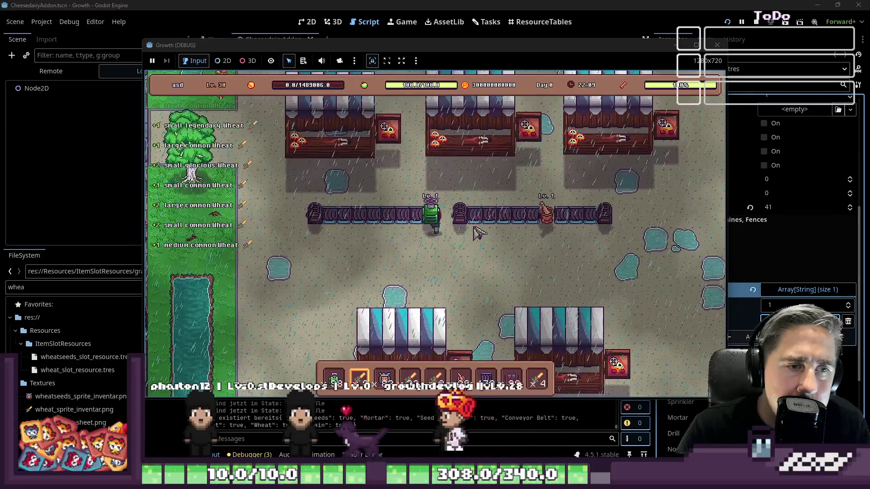
pyautogui.press('d')
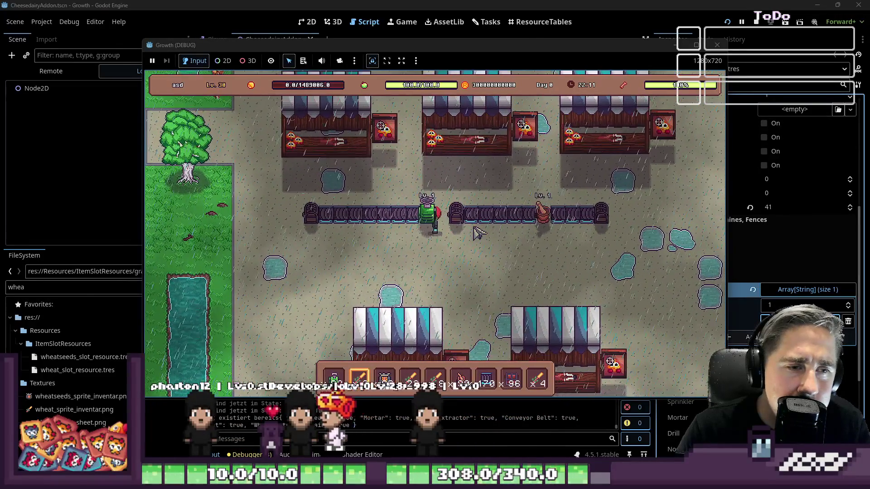
pyautogui.press('a')
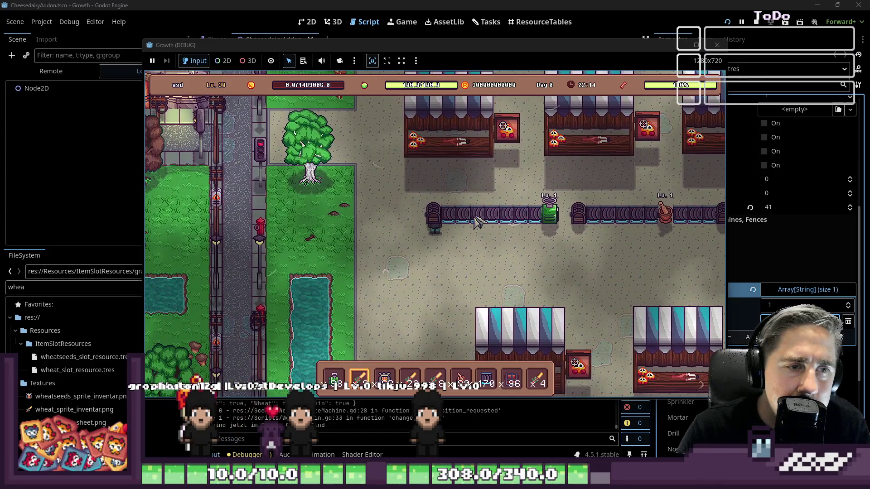
pyautogui.press('s')
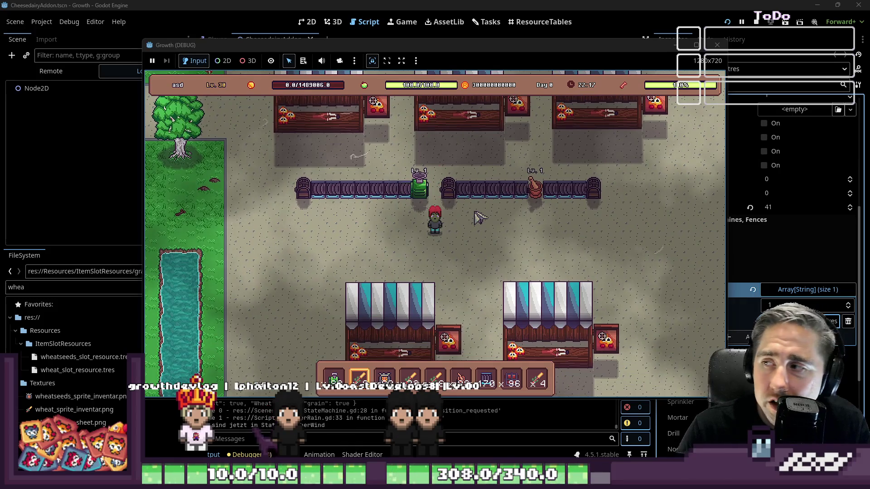
# - Switch between hotbar slots 9 and 4 and briefly check the chest's storage
pyautogui.press('9')
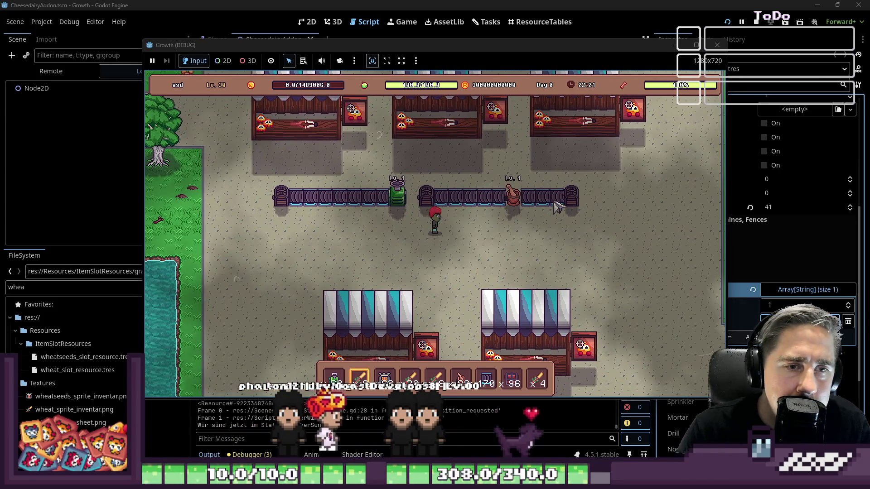
pyautogui.press('4')
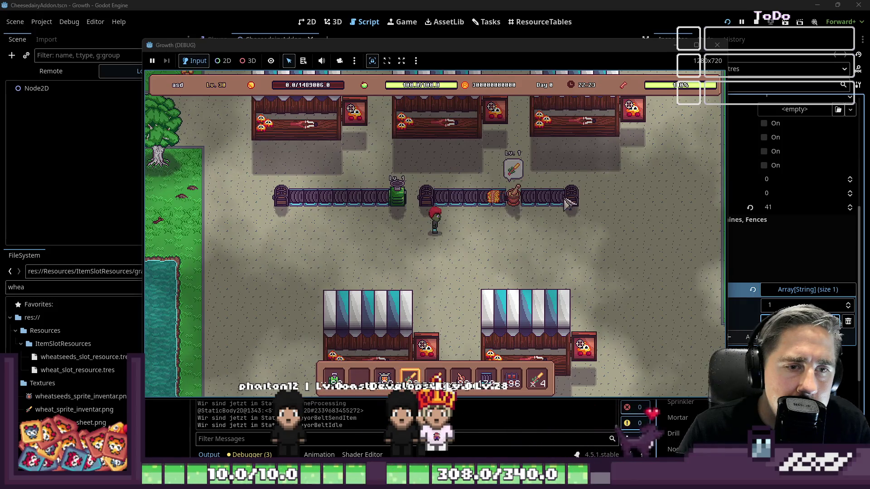
pyautogui.click(518, 204)
pyautogui.press('Escape')
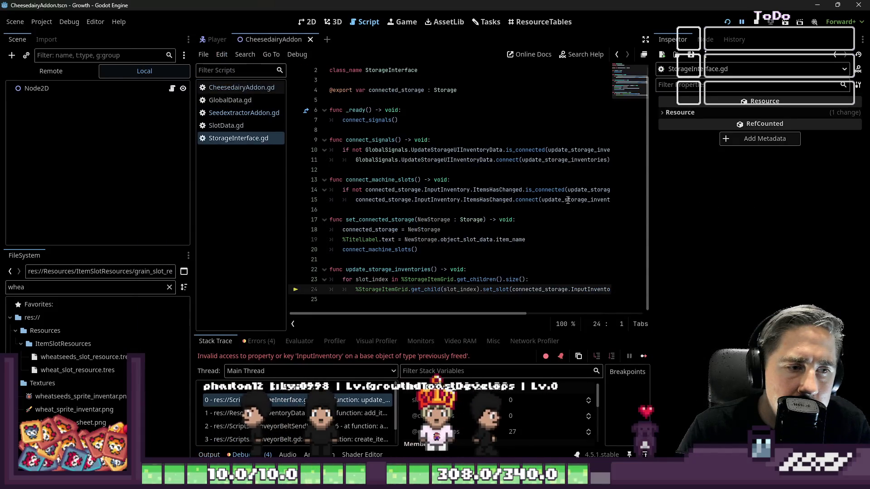
# - Stop the running game, widen the StorageInterface.gd script editor, and switch to the Tasks board
pyautogui.click(544, 212)
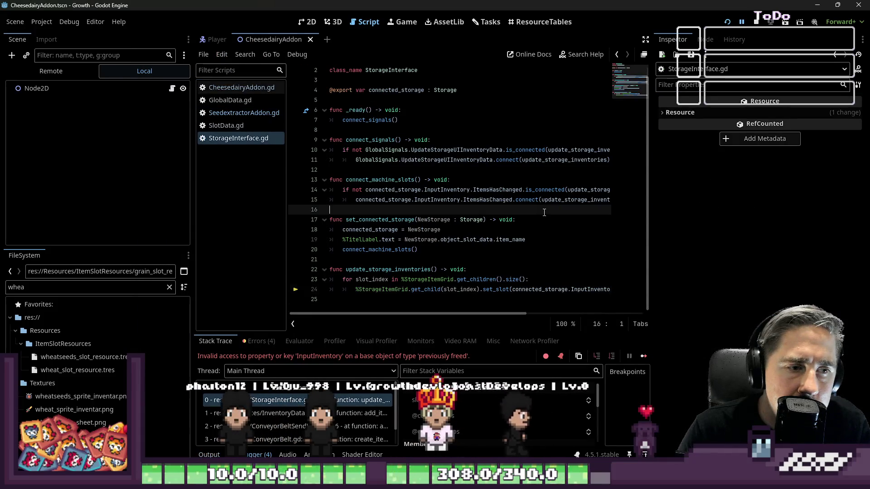
pyautogui.click(528, 241)
pyautogui.click(756, 22)
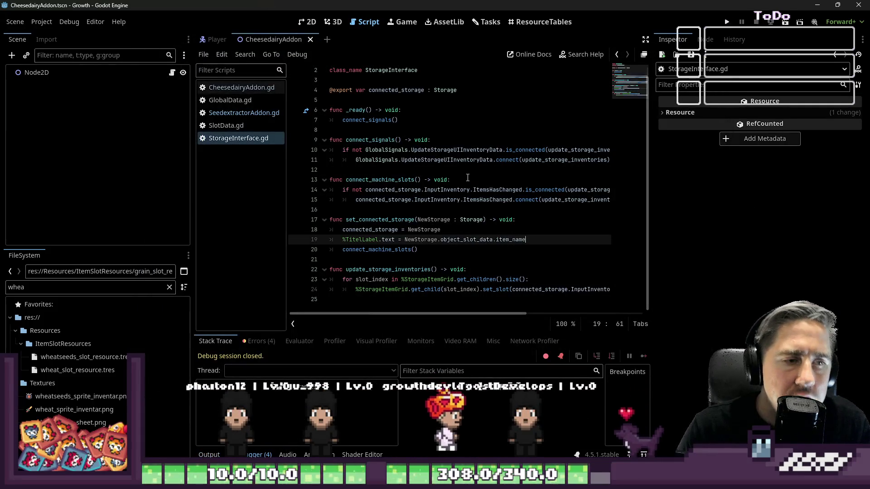
pyautogui.click(462, 180)
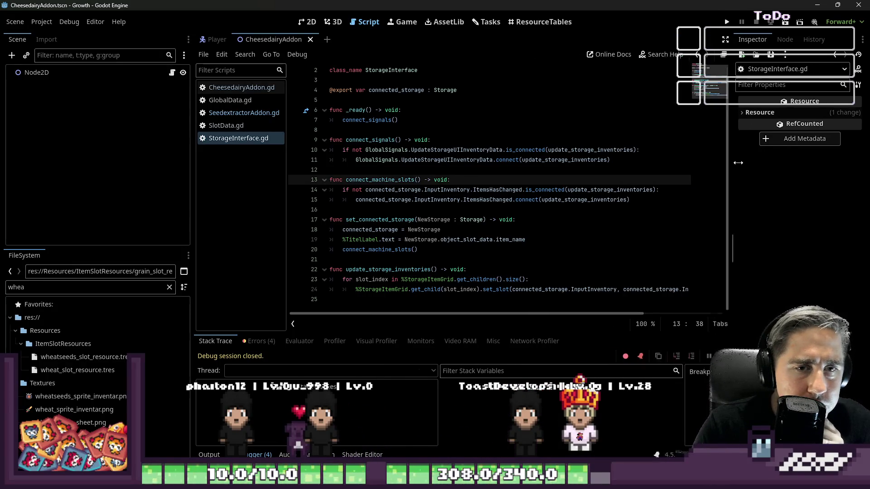
pyautogui.moveTo(651, 180); pyautogui.dragTo(744, 181)
pyautogui.click(495, 24)
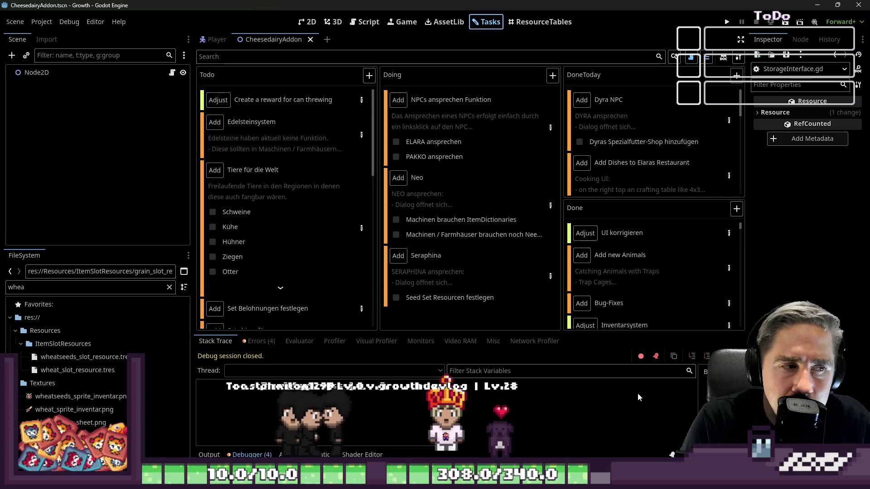
pyautogui.write('ri')
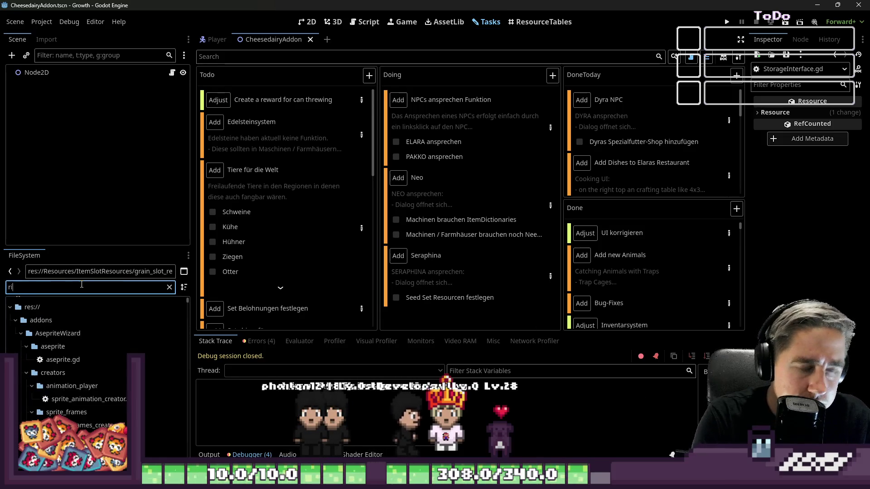
pyautogui.write('ce')
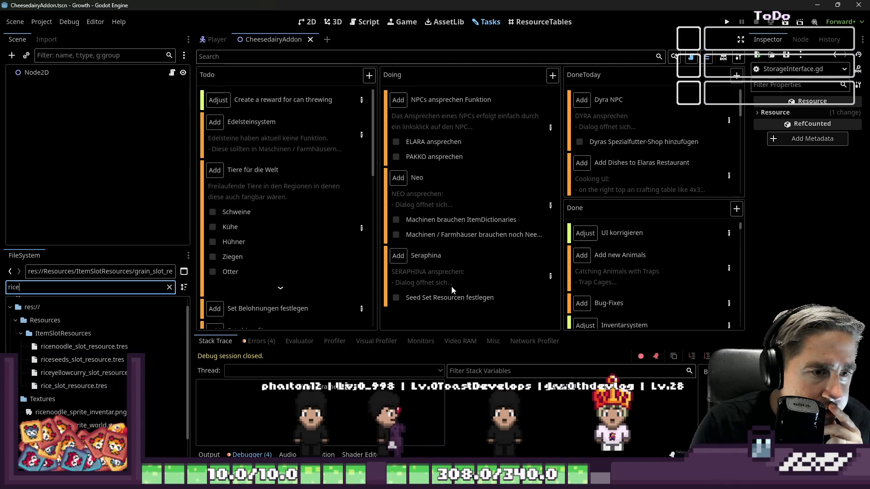
# - Cut the ELARA paragraph out of the NPCs ansprechen Funktion task description
pyautogui.doubleClick(472, 289)
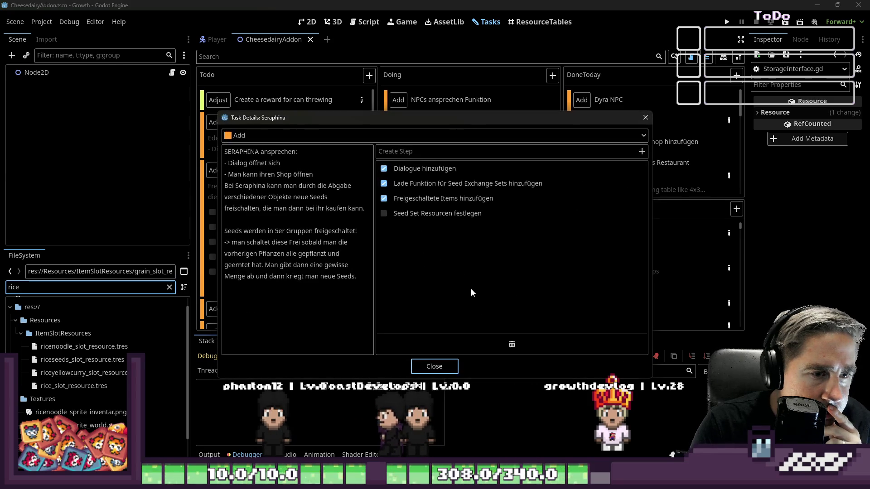
pyautogui.click(429, 368)
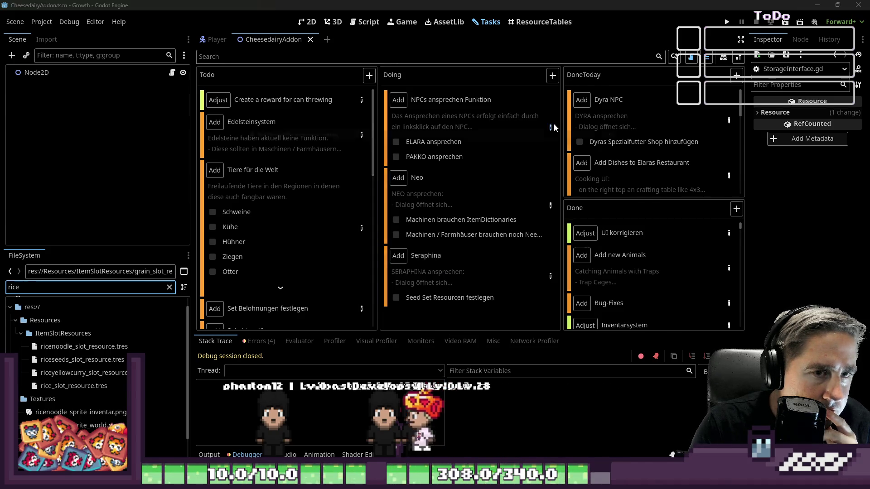
pyautogui.doubleClick(461, 162)
pyautogui.moveTo(226, 185); pyautogui.dragTo(362, 303)
pyautogui.hotkey('ctrl', 'c')
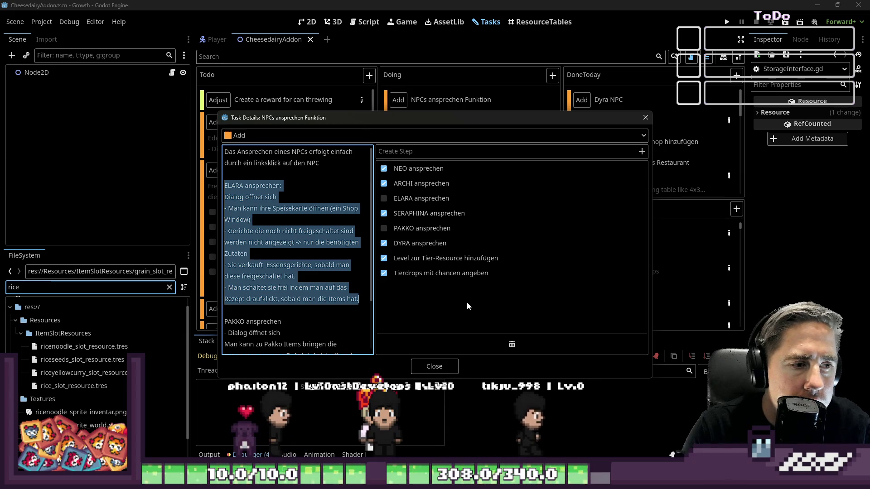
pyautogui.press('BackSpace')
pyautogui.press('BackSpace')
pyautogui.press('BackSpace')
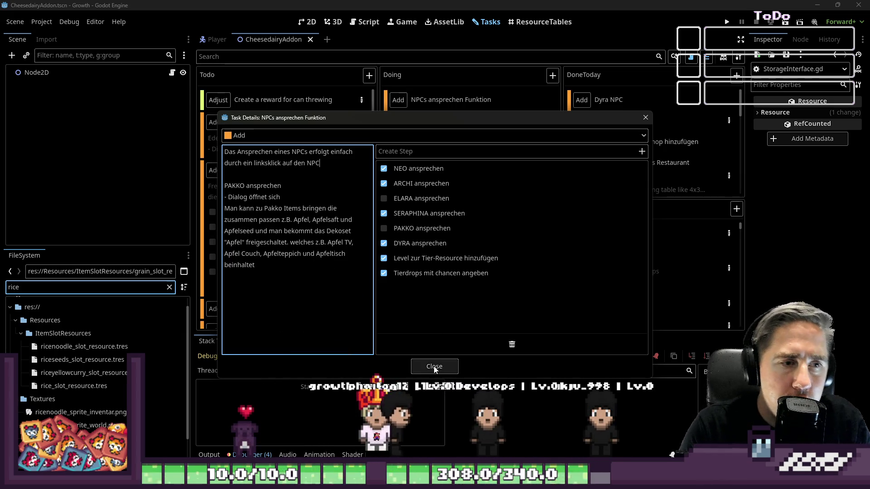
pyautogui.click(434, 367)
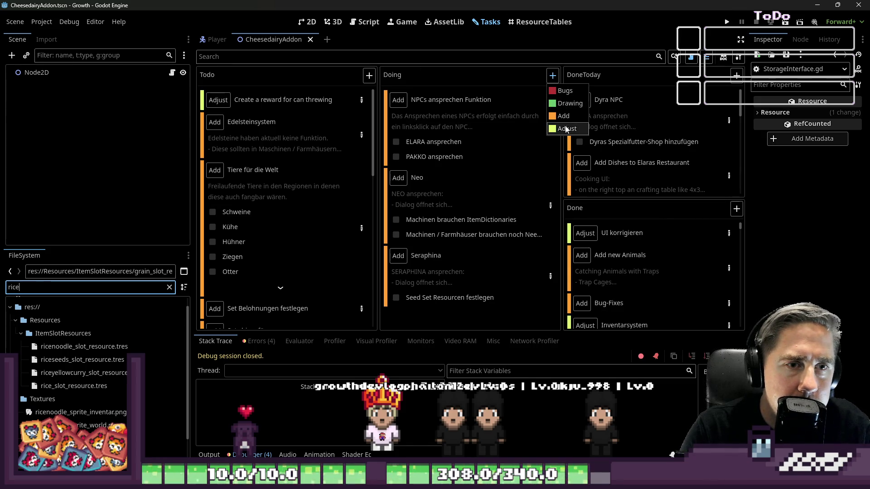
# - Create an Elara task in Doing and paste the ELARA description into it, keeping the Add category
pyautogui.click(564, 116)
pyautogui.write('El')
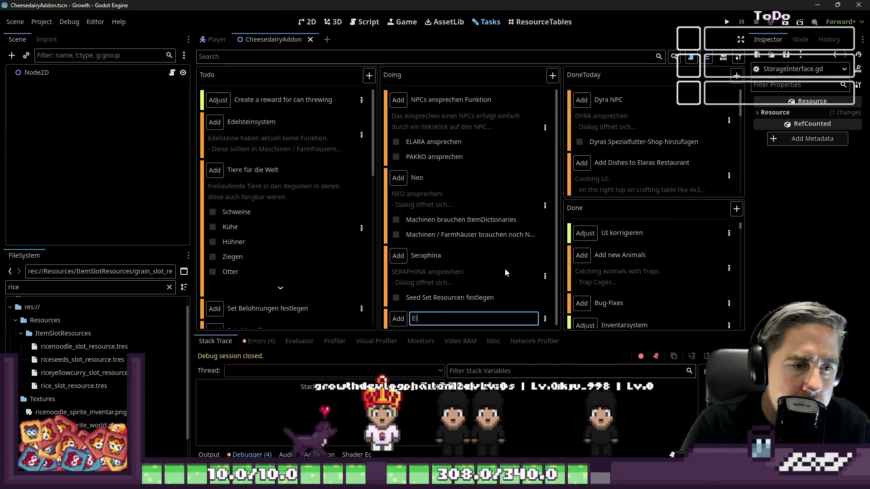
pyautogui.write('ara')
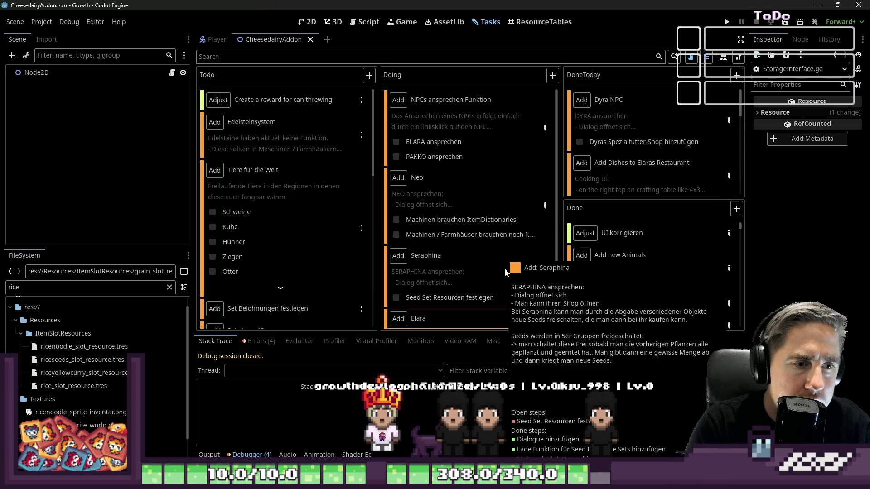
pyautogui.press('Return')
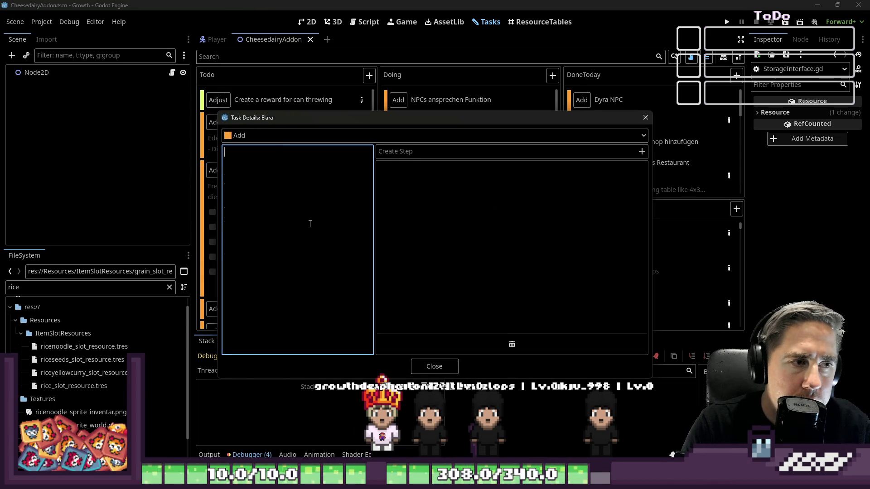
pyautogui.hotkey('ctrl', 'v')
pyautogui.click(417, 137)
pyautogui.press('Escape')
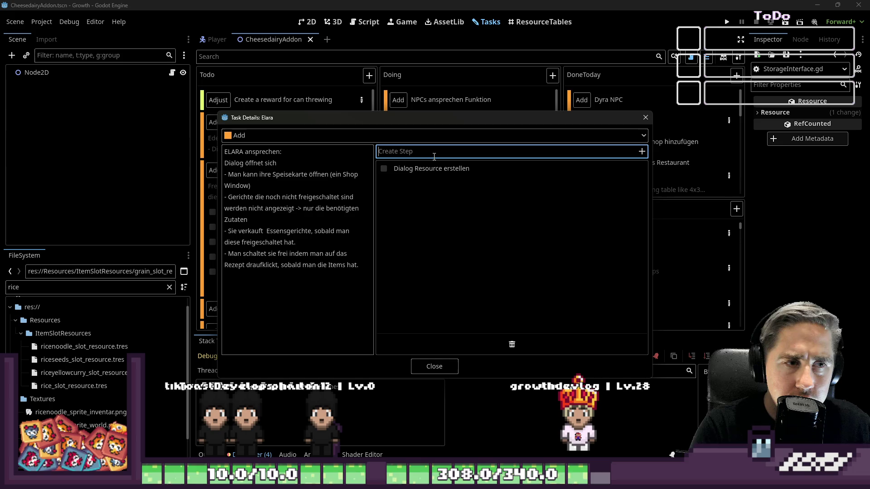
pyautogui.write('M')
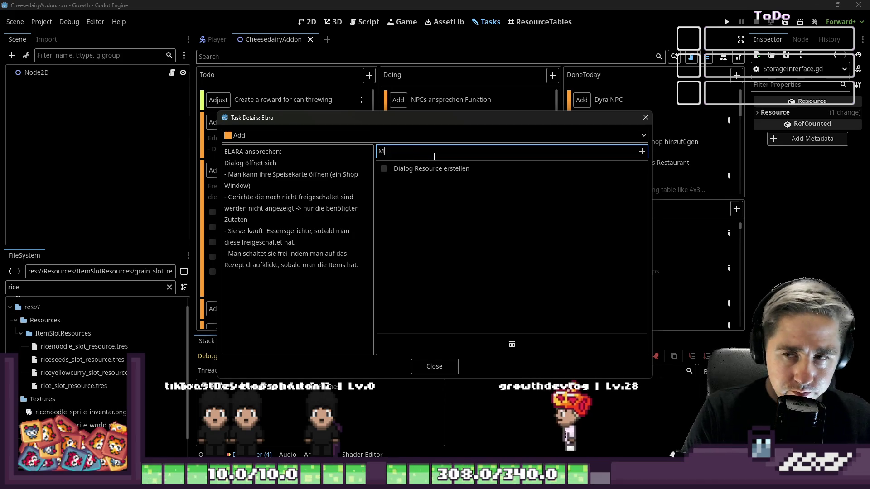
pyautogui.write('enu frei')
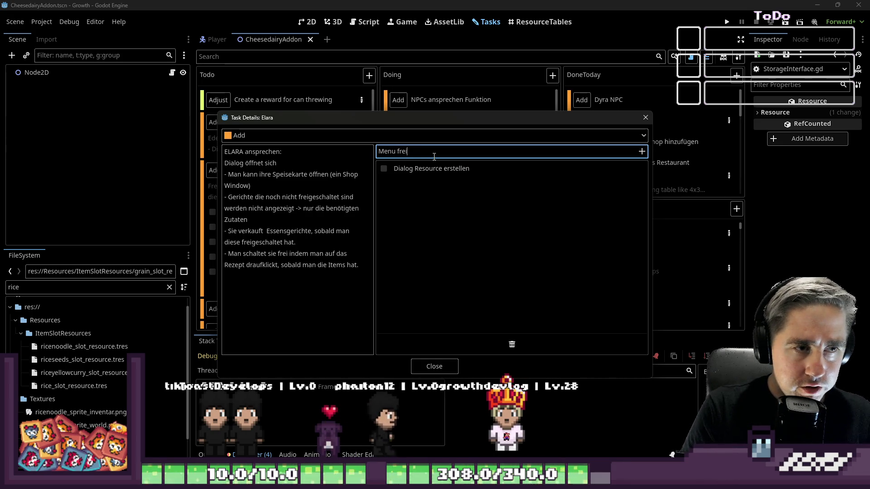
pyautogui.write('schalten')
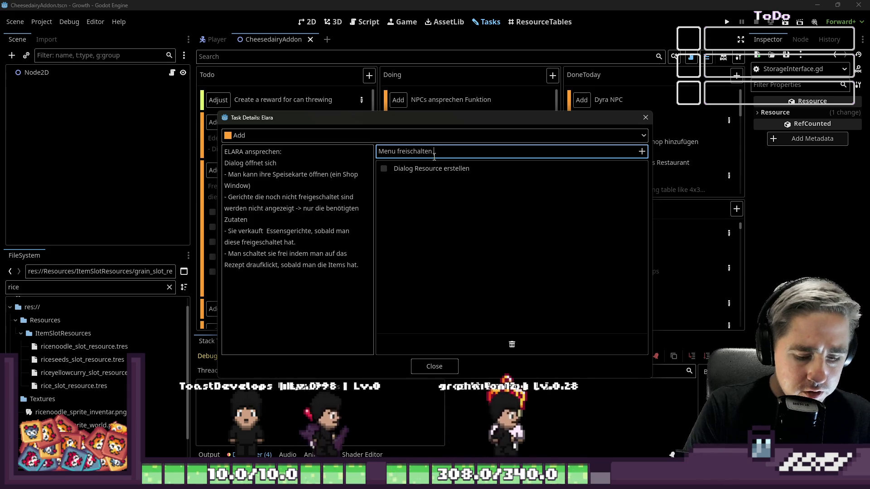
pyautogui.write(' UI erstellen')
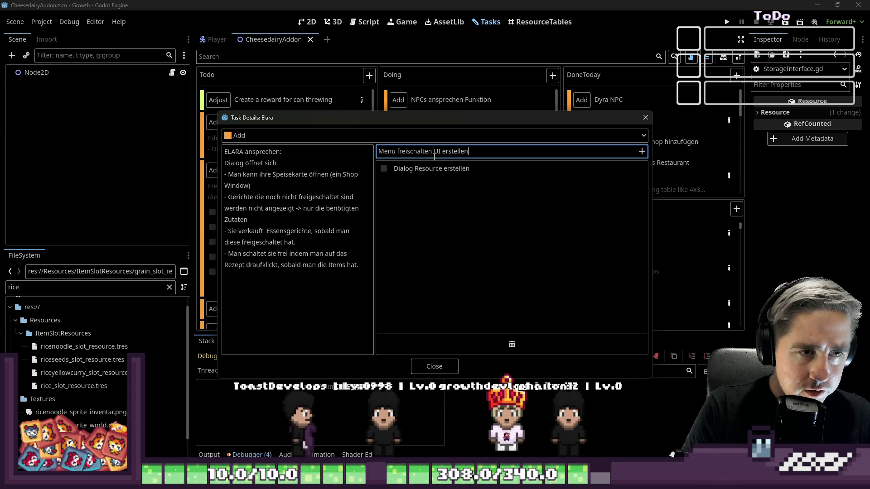
# - Add the step 'Menu freischalten UI erstellen' and edit the Shop step to 'Shop Array erstellen'
pyautogui.press('Return')
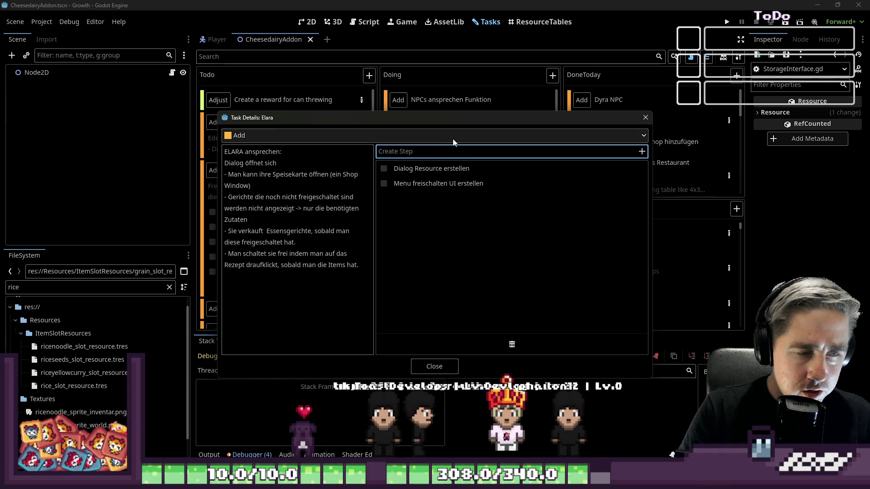
pyautogui.write('Shop er')
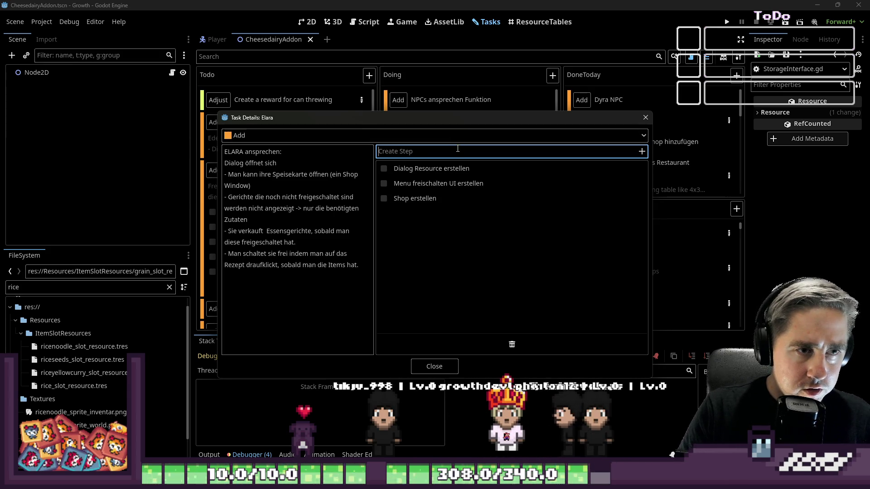
pyautogui.click(440, 199)
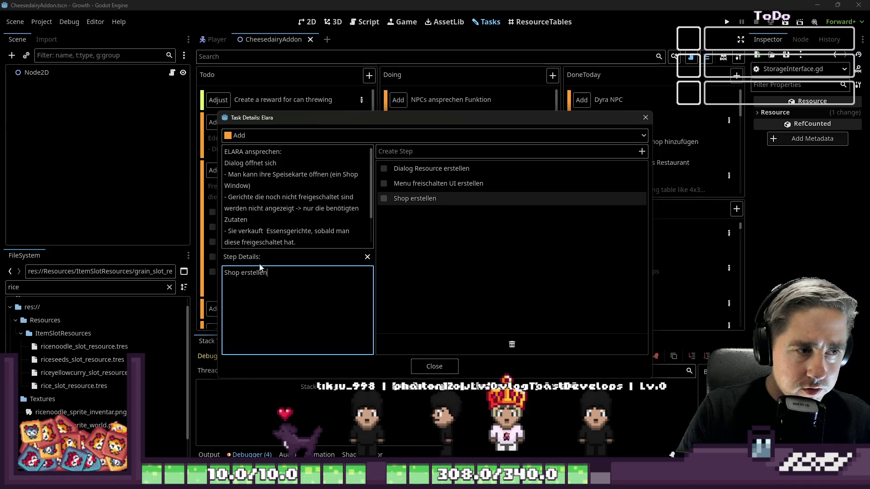
pyautogui.hotkey('ctrl', 'Left')
pyautogui.write('Array')
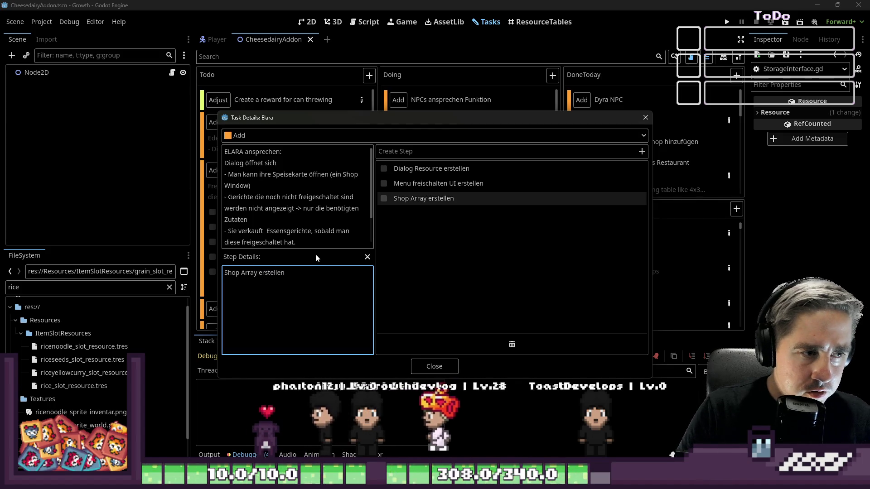
# - Leave the step entry and close the Elara task details, returning to the board
pyautogui.click(424, 148)
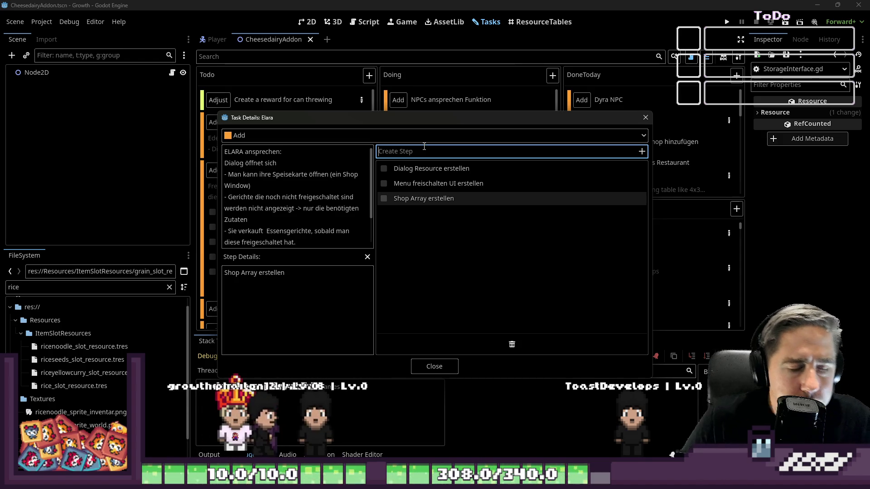
pyautogui.click(434, 367)
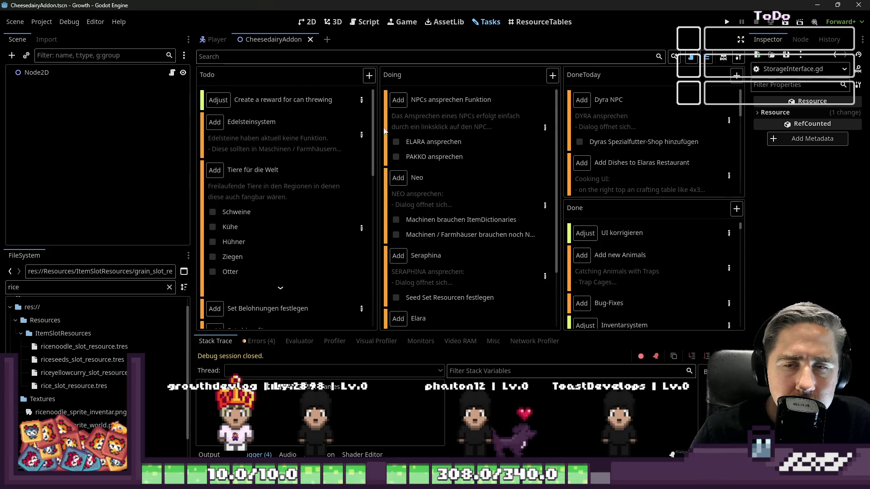
# - Return to GlobalData.gd in the script editor and locate the create_dropped_items area
pyautogui.click(307, 21)
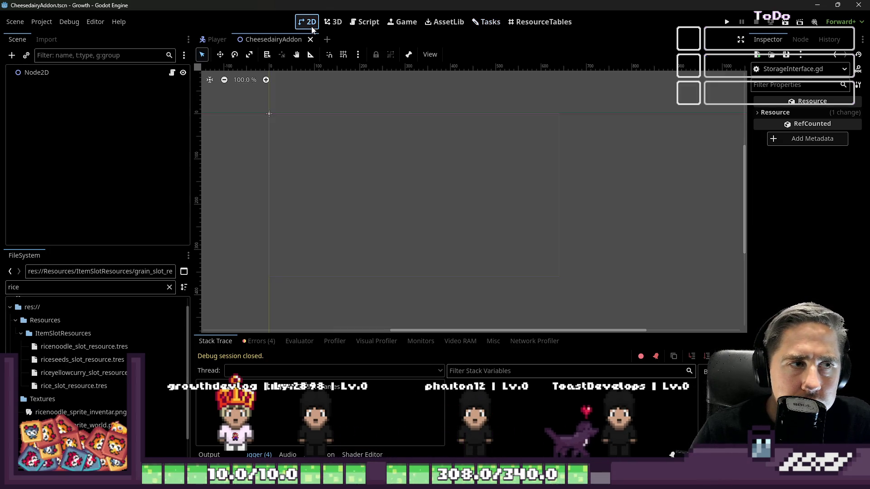
pyautogui.click(371, 24)
pyautogui.click(251, 98)
pyautogui.scroll(-5, 522, 199)
pyautogui.scroll(-10, 522, 199)
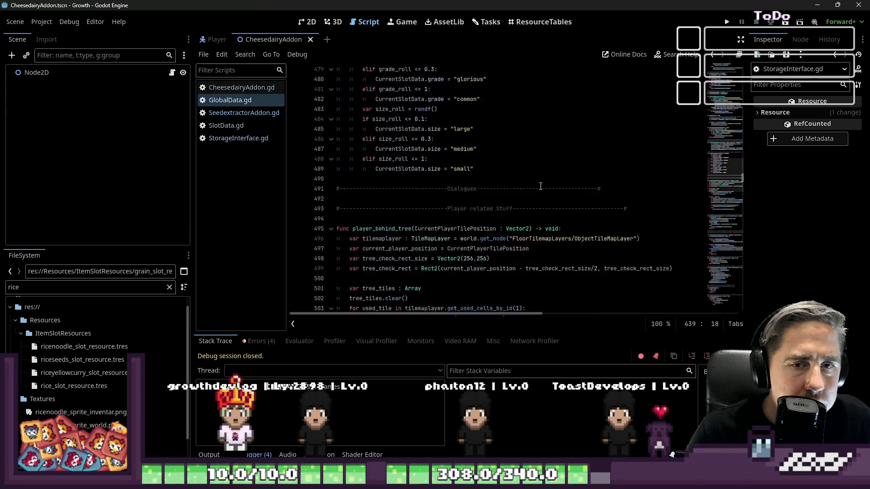
pyautogui.moveTo(739, 183); pyautogui.dragTo(740, 276)
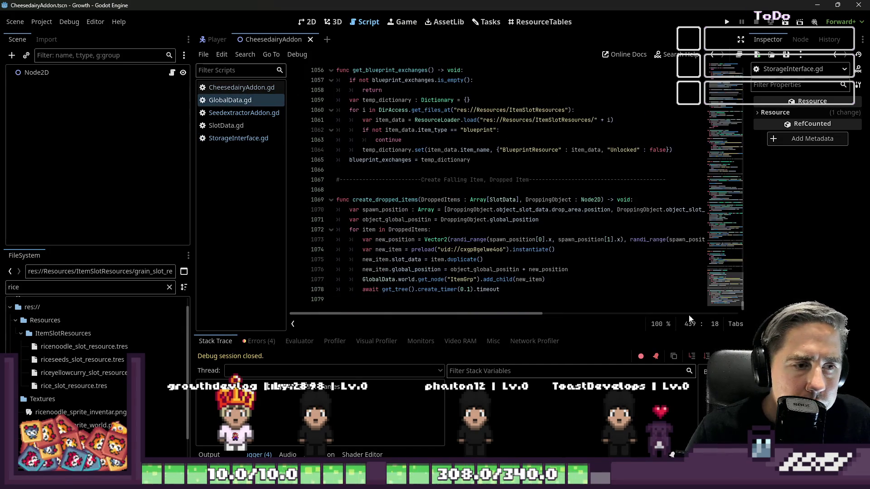
pyautogui.click(408, 249)
pyautogui.click(376, 199)
pyautogui.doubleClick(376, 199)
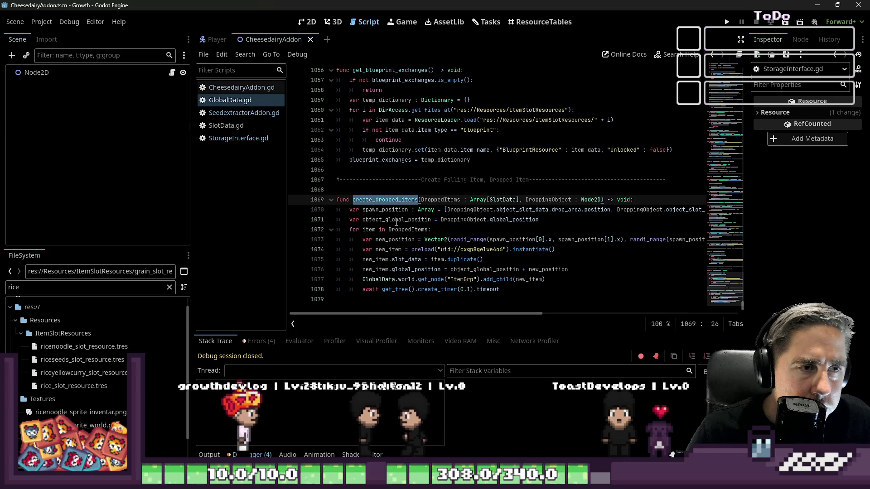
pyautogui.scroll(1, 396, 221)
pyautogui.scroll(1, 396, 222)
pyautogui.scroll(1, 415, 183)
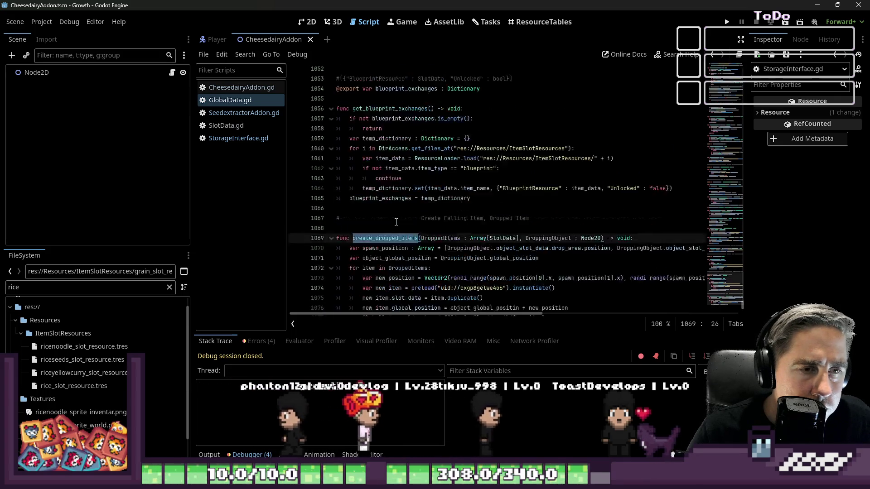
pyautogui.scroll(1, 435, 146)
# - Select the SeedExchangeSets section from its export variable to the end of get_seed_exchange_sets
pyautogui.doubleClick(439, 140)
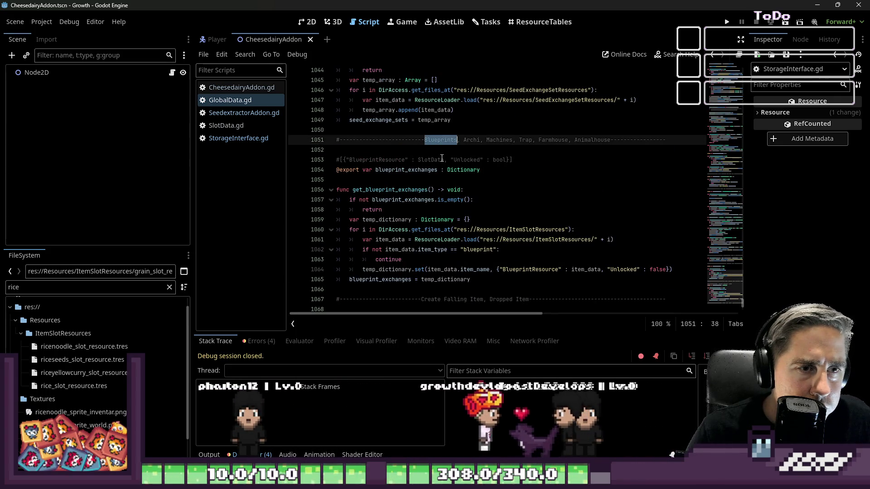
pyautogui.scroll(-1, 416, 163)
pyautogui.click(439, 199)
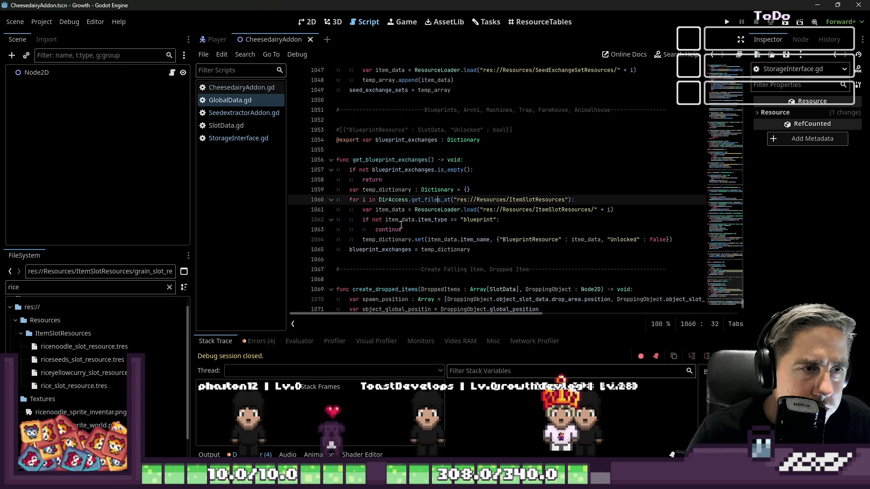
pyautogui.click(403, 140)
pyautogui.scroll(3, 395, 156)
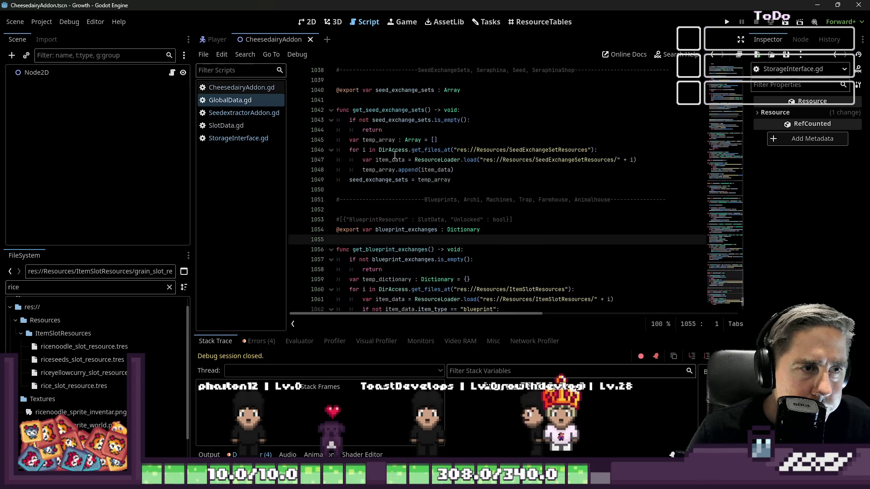
pyautogui.doubleClick(411, 111)
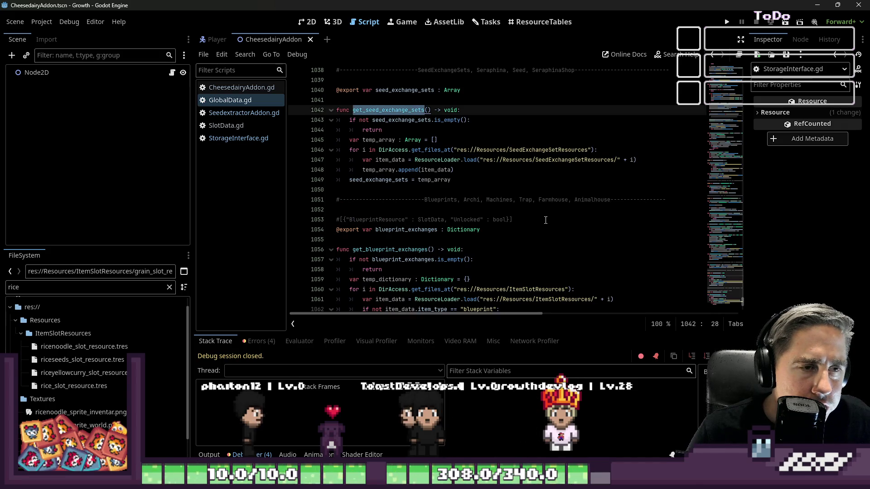
pyautogui.click(457, 180)
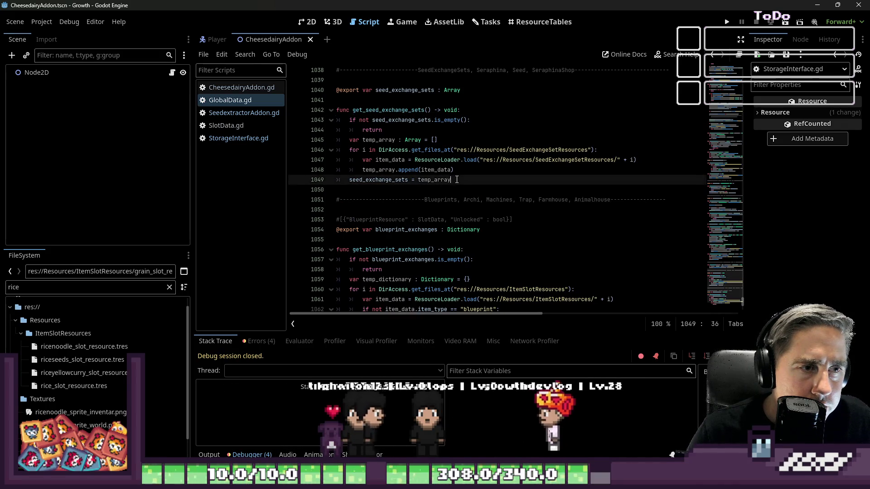
pyautogui.moveTo(452, 179); pyautogui.dragTo(336, 70)
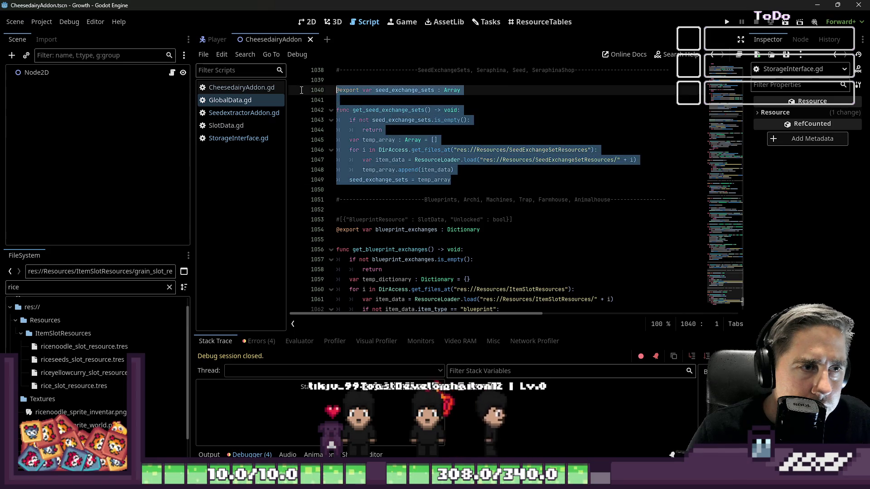
pyautogui.scroll(-4, 310, 261)
pyautogui.scroll(-2, 310, 261)
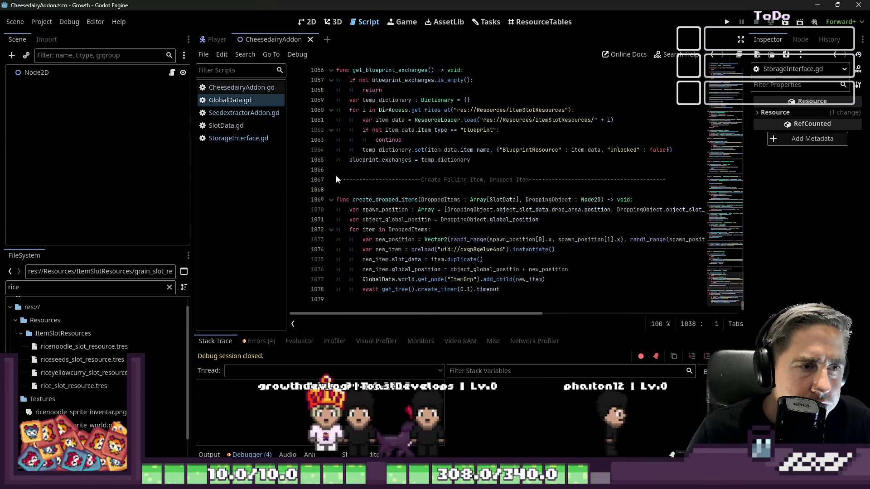
# - Paste the SeedExchangeSets copy below get_blueprint_exchanges and remove the extra blank line
pyautogui.click(344, 171)
pyautogui.press('Return')
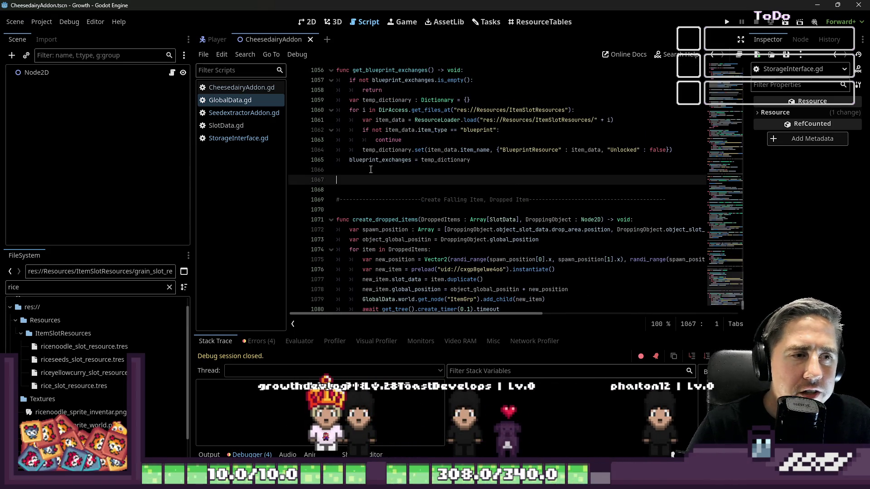
pyautogui.write('#------------------------SeedExchangeSets, Seraphina, Seed, SeraphinaShop-----------------------------  @export var seed_exchange_sets : Array  func get_seed_exchange_sets() -> void: \tif not seed_exchange_sets.is_empty(): \t\treturn \tvar temp_array : Array = [] \tfor i in DirAccess.get_files_at("res://Resources/SeedExchangeSetResources"): \t\tvar item_data = ResourceLoader.load("res://Resources/SeedExchangeSetResources/" + i) \t\ttemp_array.append(item_data) \tseed_exchange_sets = temp_array')
pyautogui.press('Up')
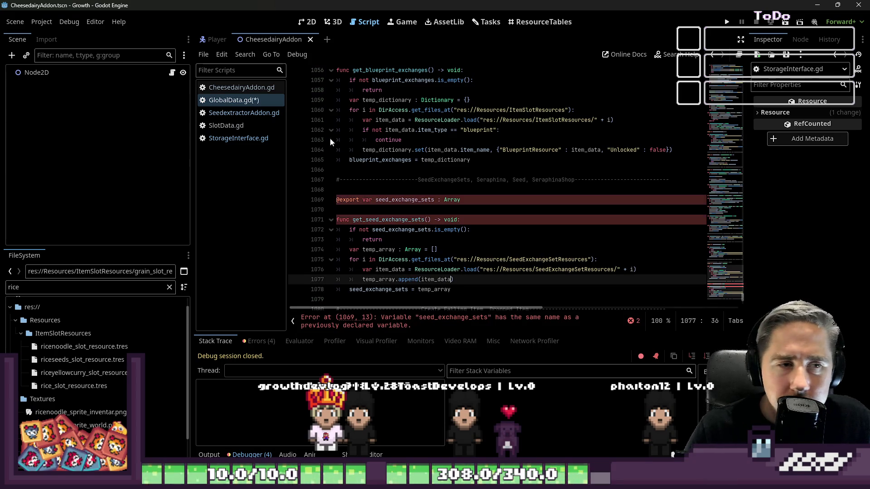
pyautogui.click(569, 182)
pyautogui.press('End')
pyautogui.press('Delete')
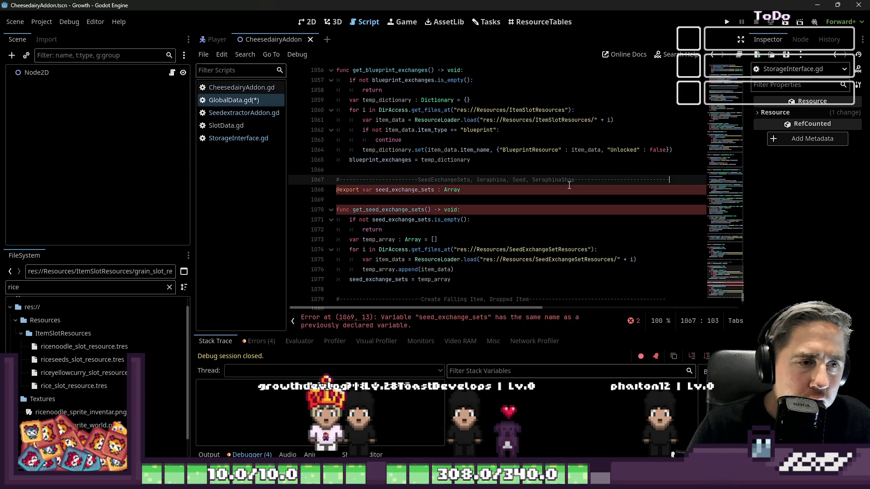
pyautogui.scroll(-1, 567, 198)
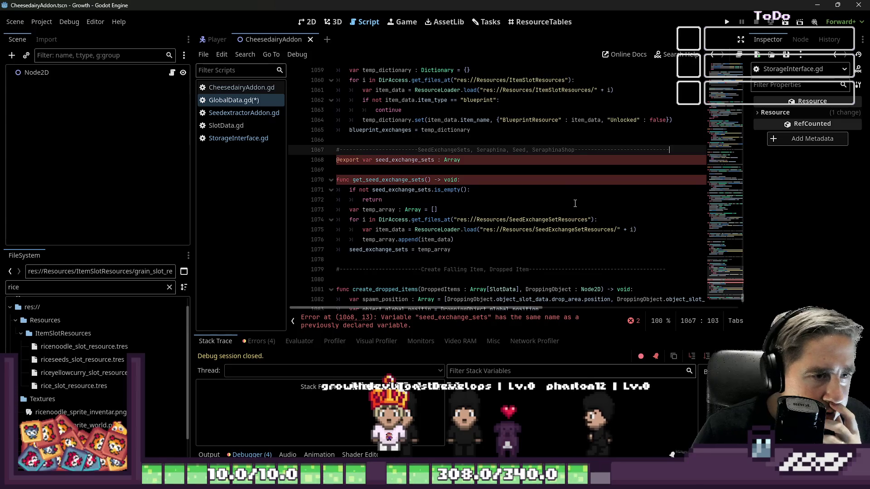
# - Review the duplicated seed_exchange_sets code, then select the body of get_blueprint_exchanges
pyautogui.click(480, 220)
pyautogui.press('Down')
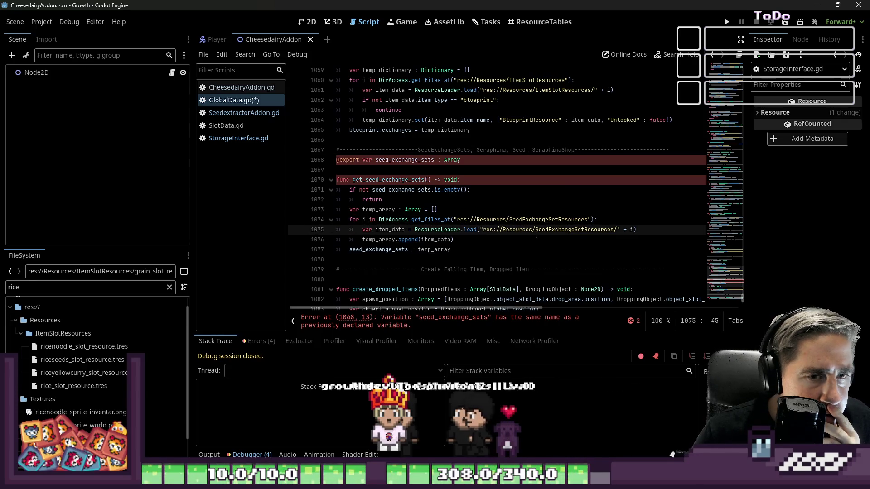
pyautogui.click(393, 240)
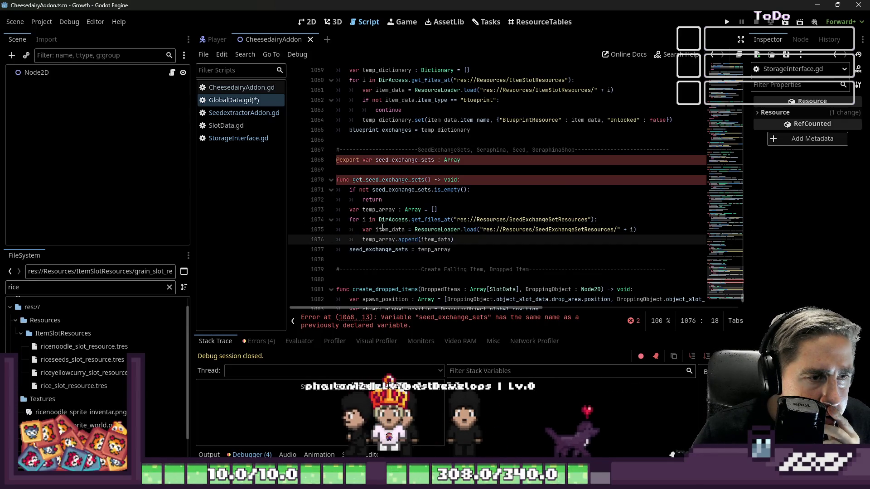
pyautogui.click(382, 210)
pyautogui.click(401, 190)
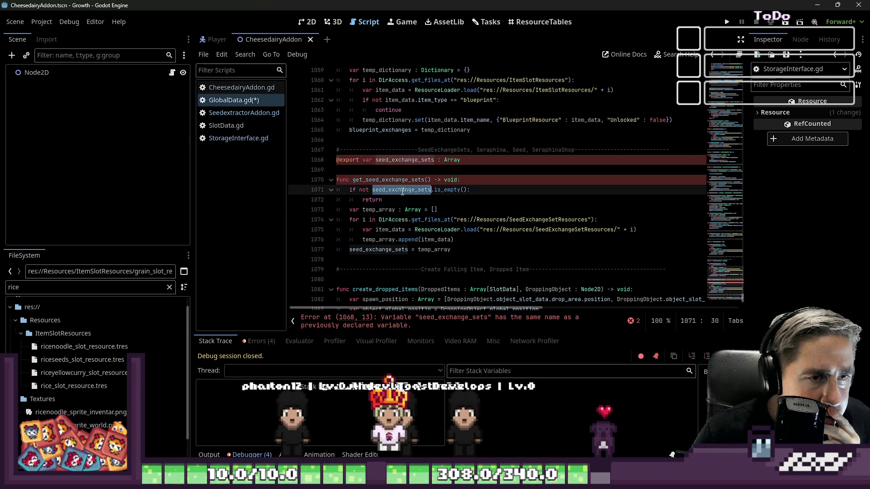
pyautogui.doubleClick(394, 249)
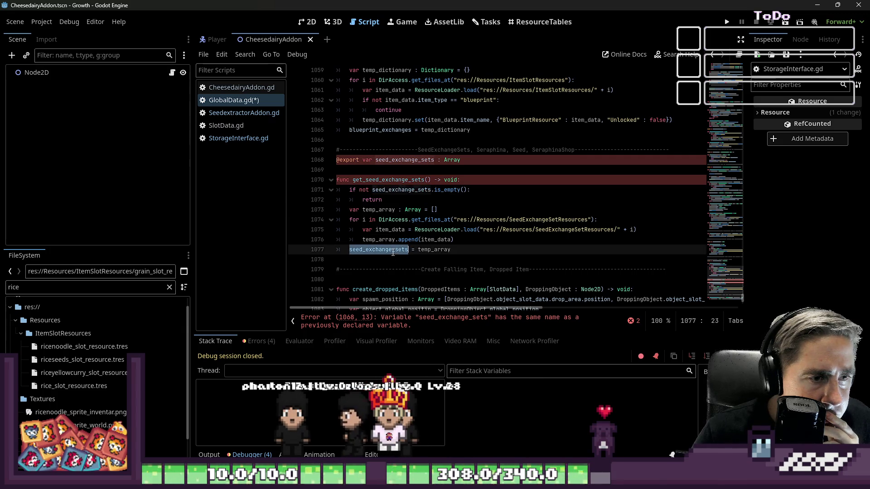
pyautogui.scroll(1, 312, 197)
pyautogui.doubleClick(401, 190)
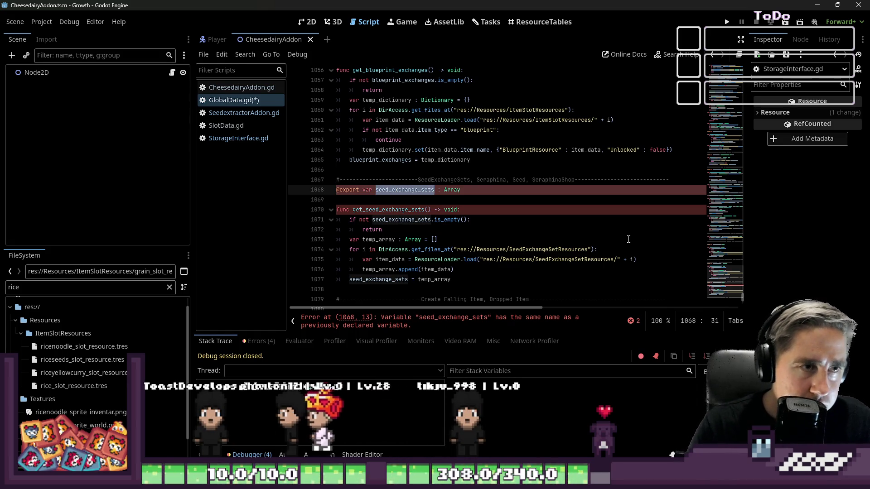
pyautogui.moveTo(486, 164); pyautogui.dragTo(337, 80)
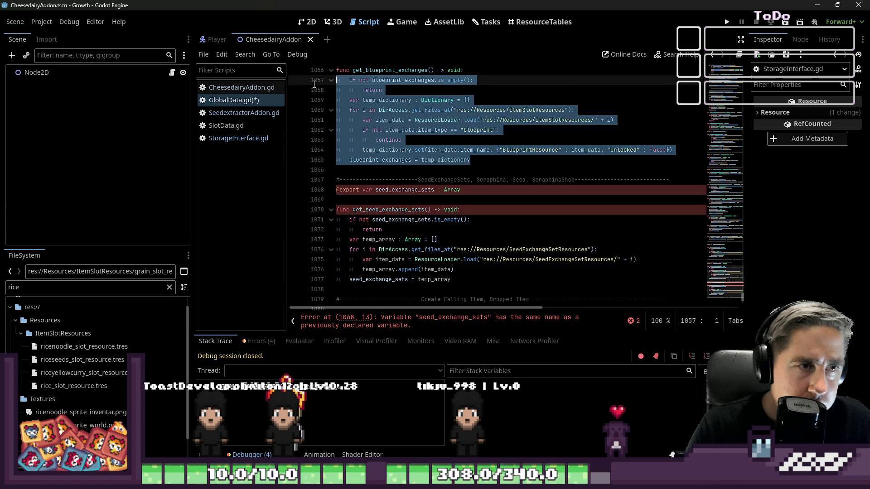
# - Replace the pasted seed block with the get_blueprint_exchanges code and rename its export to receipe_dictionary
pyautogui.click(430, 119)
pyautogui.scroll(2, 441, 120)
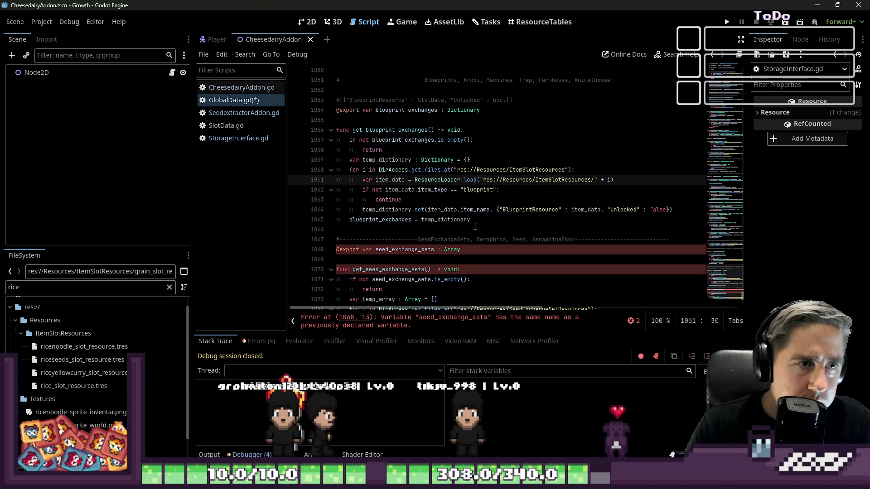
pyautogui.moveTo(475, 226); pyautogui.dragTo(337, 110)
pyautogui.hotkey('ctrl', 'c')
pyautogui.scroll(-3, 458, 190)
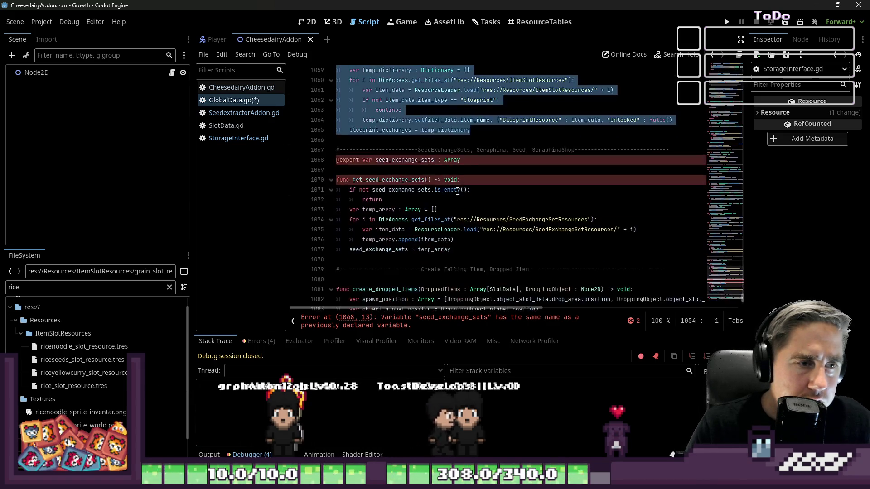
pyautogui.moveTo(464, 246); pyautogui.dragTo(313, 171)
pyautogui.hotkey('ctrl', 'v')
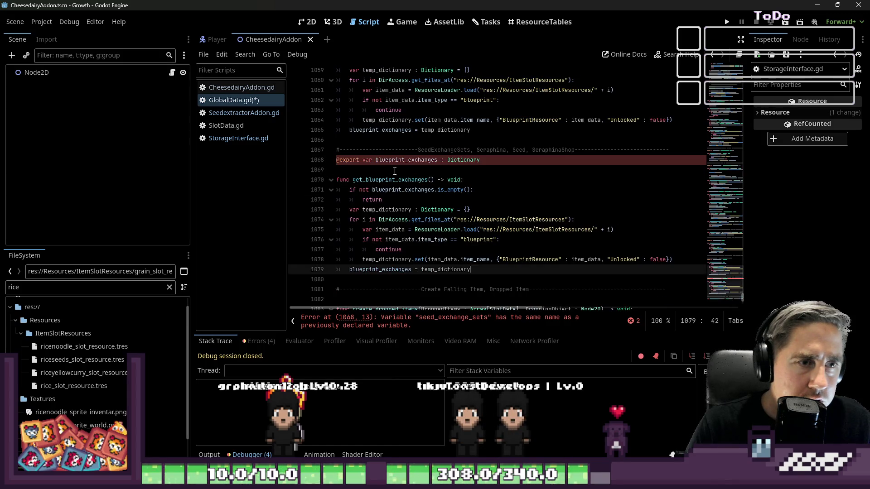
pyautogui.click(404, 161)
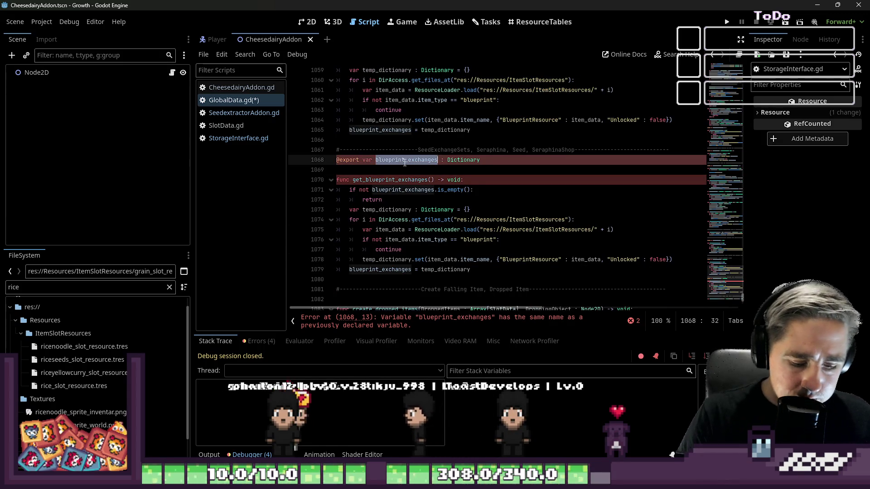
pyautogui.write('recibe')
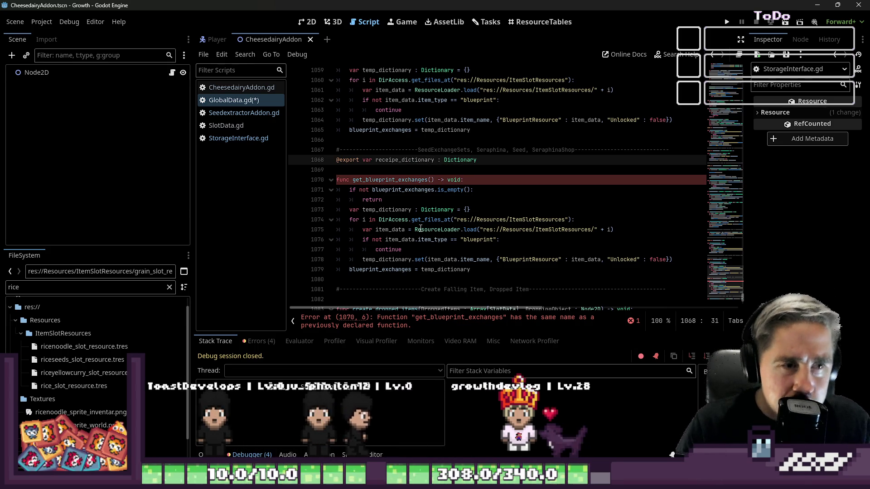
# - Change the copied function's item type and dictionary key to FoodResource
pyautogui.click(429, 198)
pyautogui.click(407, 219)
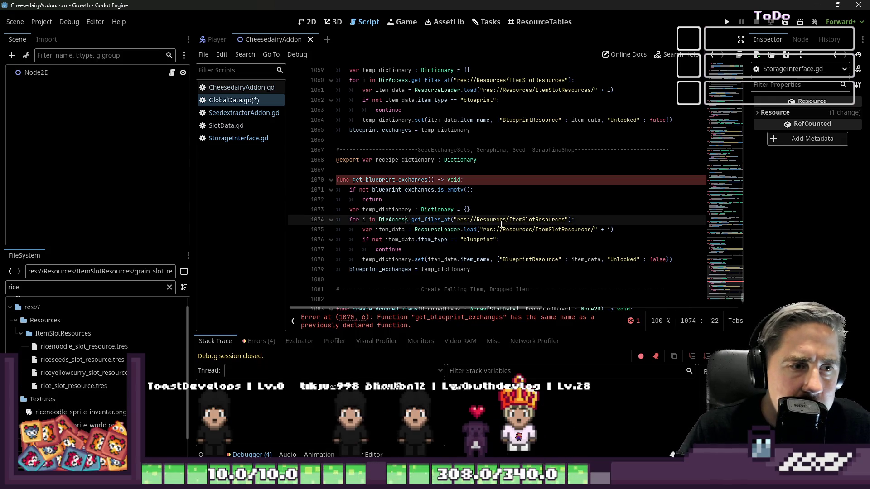
pyautogui.click(378, 230)
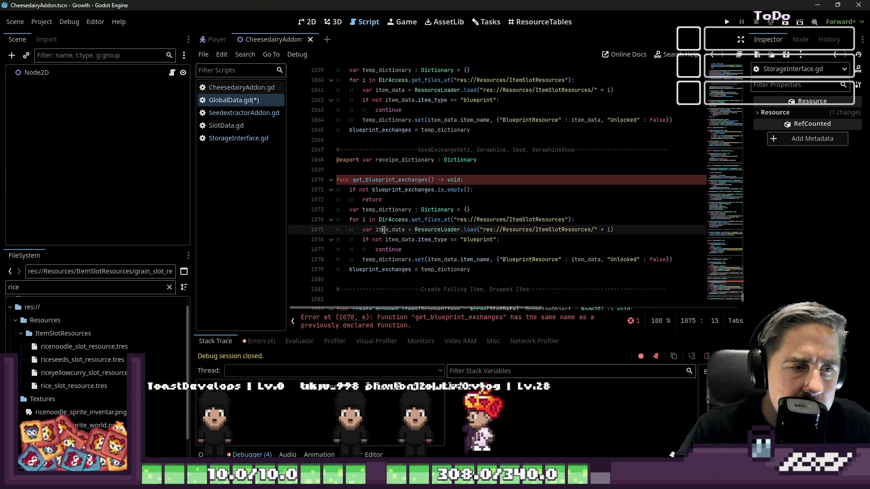
pyautogui.doubleClick(442, 229)
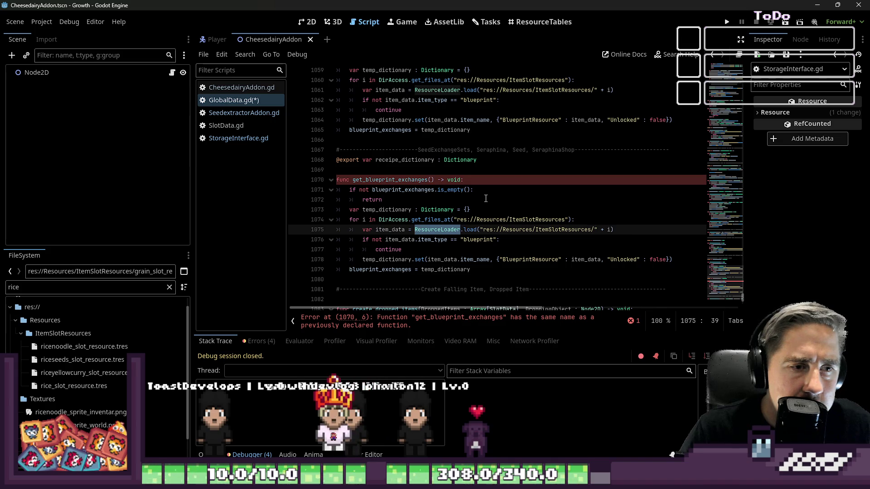
pyautogui.scroll(-1, 486, 198)
pyautogui.click(378, 211)
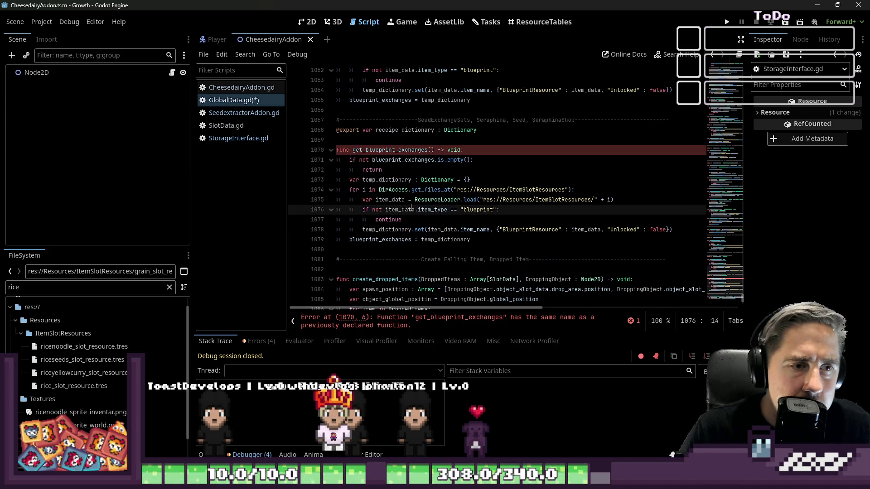
pyautogui.doubleClick(479, 210)
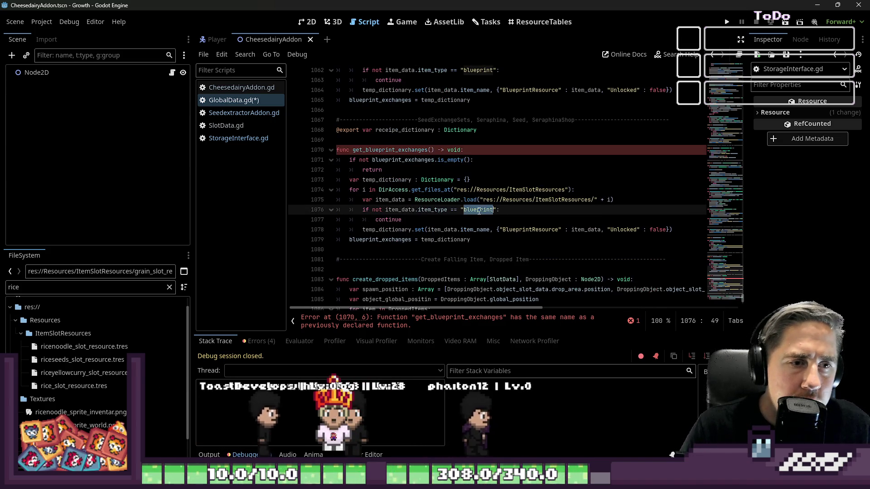
pyautogui.write('food')
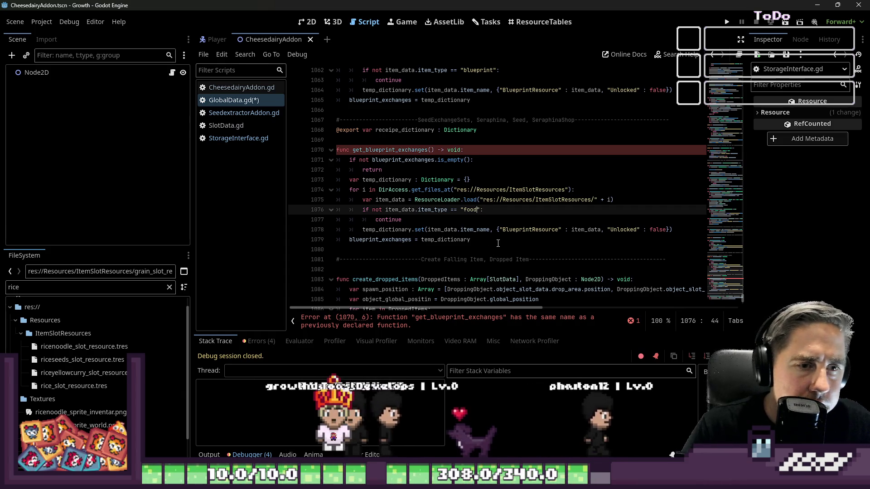
pyautogui.click(482, 238)
pyautogui.doubleClick(522, 230)
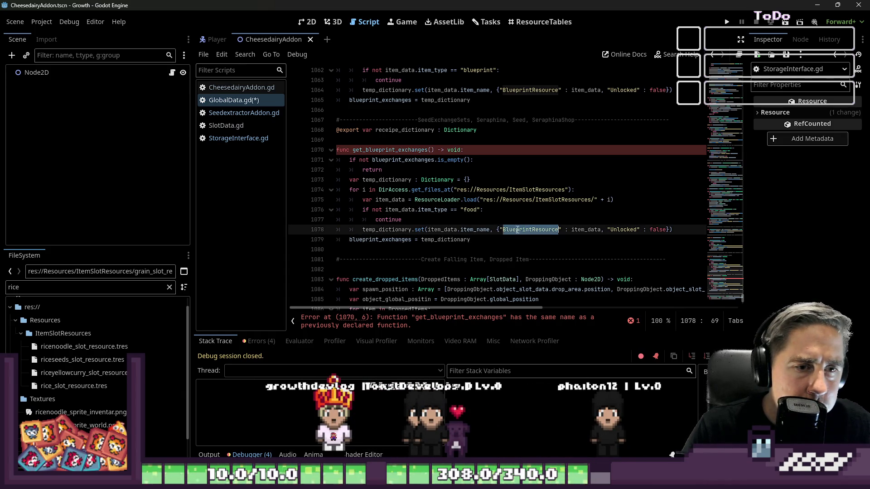
pyautogui.scroll(-1, 422, 193)
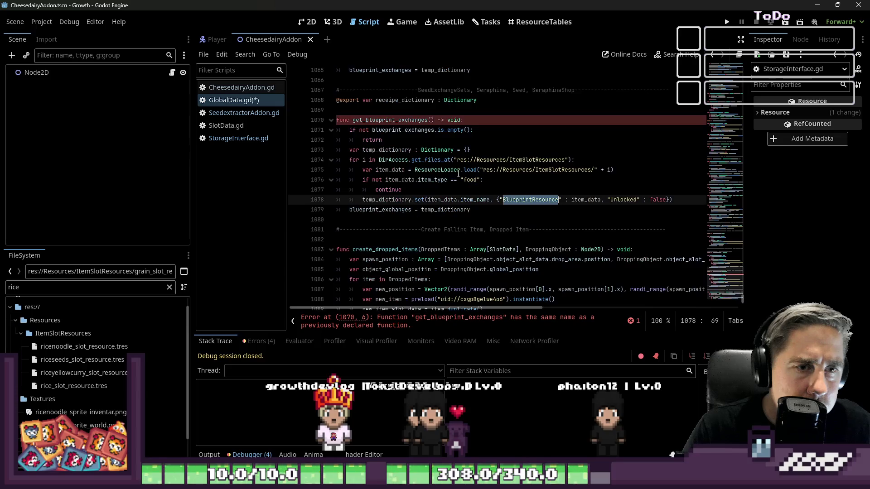
pyautogui.write('FoodResourc')
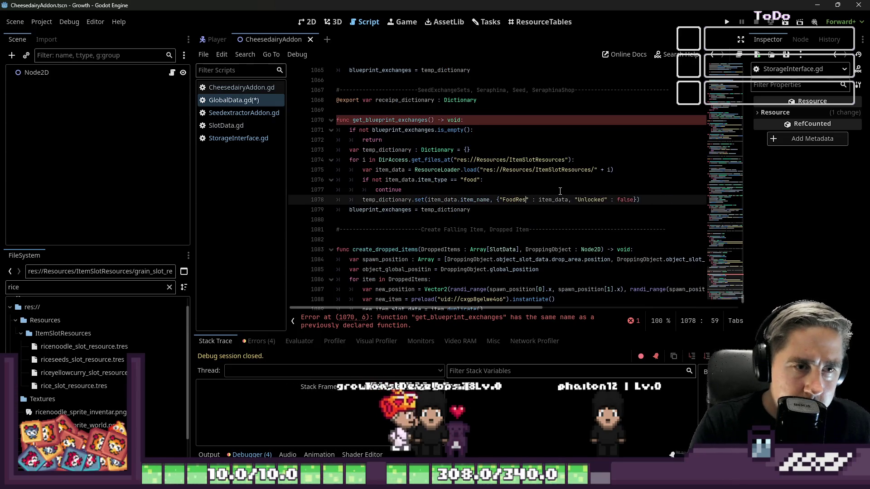
pyautogui.write('e')
pyautogui.hotkey('ctrl', 'Right')
pyautogui.hotkey('ctrl', 'Right')
pyautogui.hotkey('ctrl', 'Right')
pyautogui.hotkey('ctrl', 'shift', 'Left')
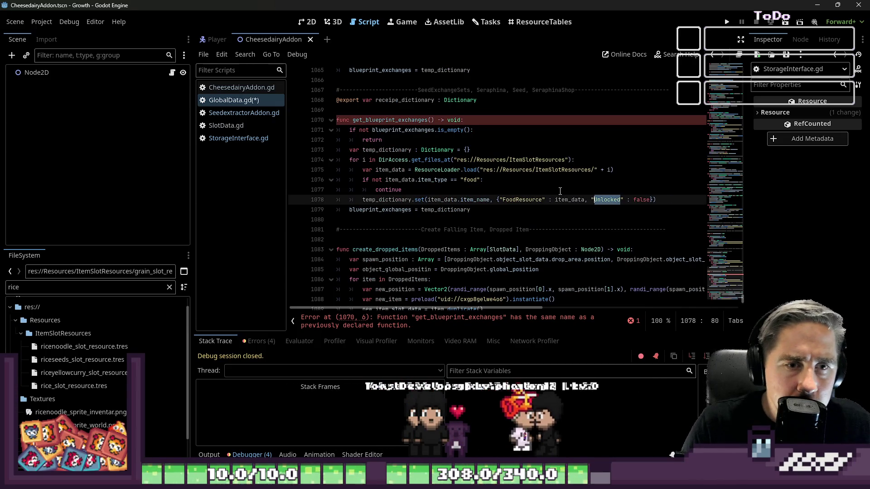
pyautogui.press('Right')
pyautogui.press('Right')
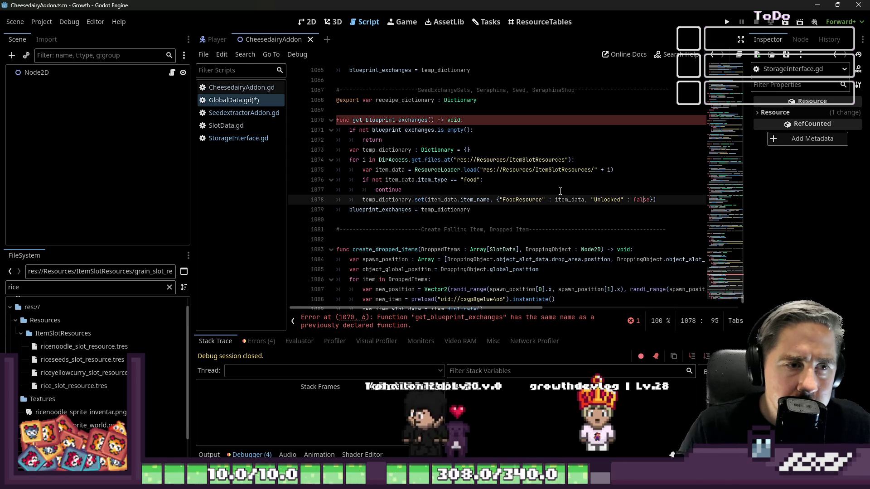
pyautogui.press('Down')
# - Rename the export to food_receipe_dictionary and make the function check and fill that dictionary
pyautogui.press('Up')
pyautogui.press('Up')
pyautogui.press('Up')
pyautogui.press('Up')
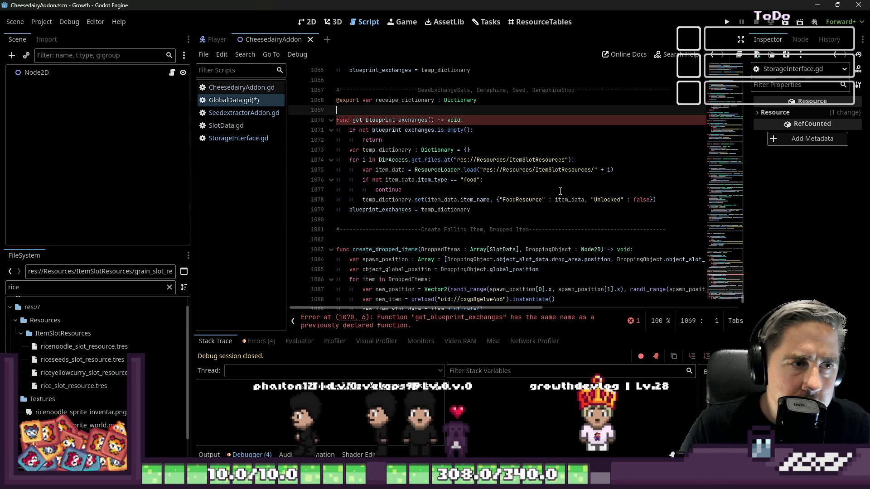
pyautogui.press('Up')
pyautogui.hotkey('ctrl', 'Left')
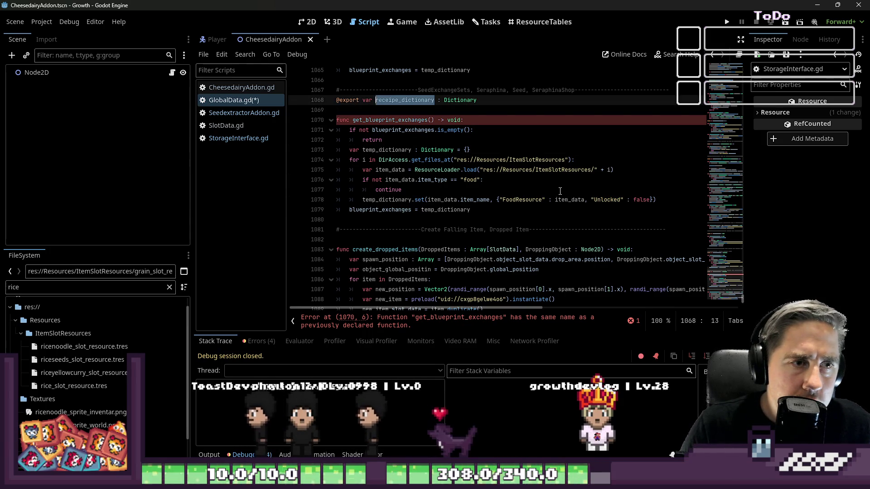
pyautogui.write('food')
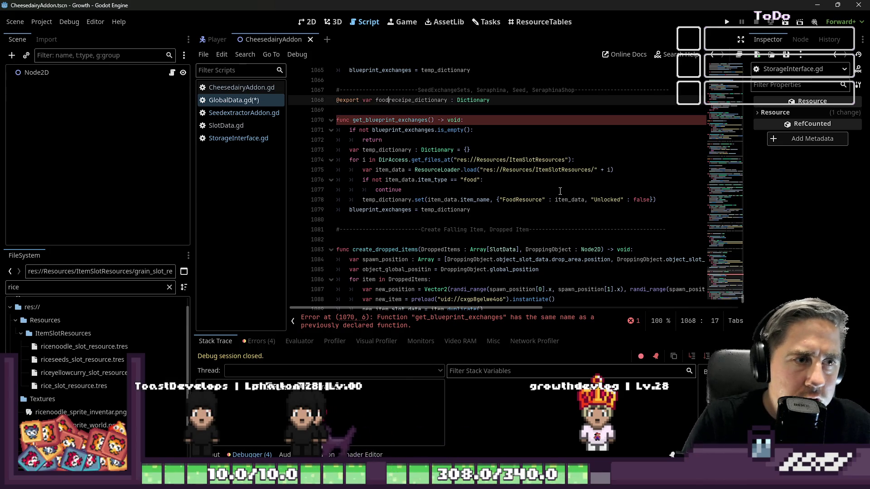
pyautogui.press('Down')
pyautogui.press('Down')
pyautogui.press('Down')
pyautogui.press('Down')
pyautogui.press('Down')
pyautogui.press('Home')
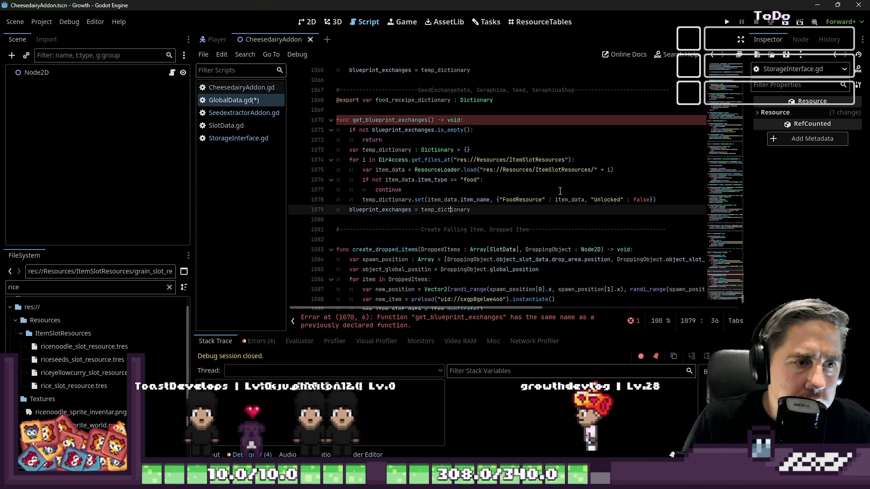
pyautogui.hotkey('ctrl', 'shift', 'Right')
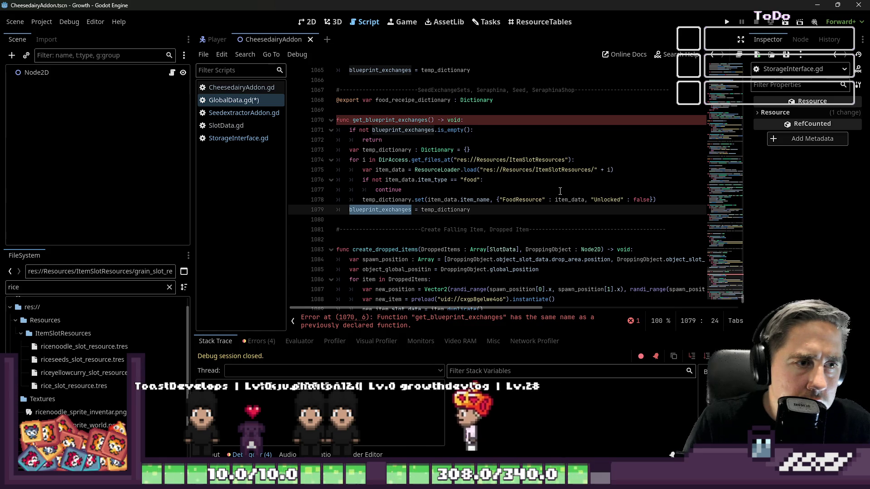
pyautogui.write('food_receipe_dictionary')
pyautogui.press('Up')
pyautogui.press('Up')
pyautogui.press('Up')
pyautogui.press('Up')
pyautogui.press('Up')
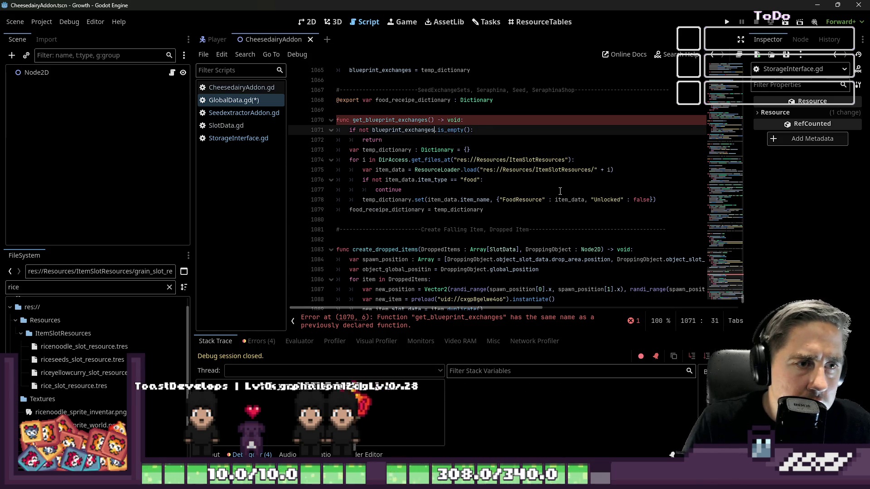
pyautogui.press('Up')
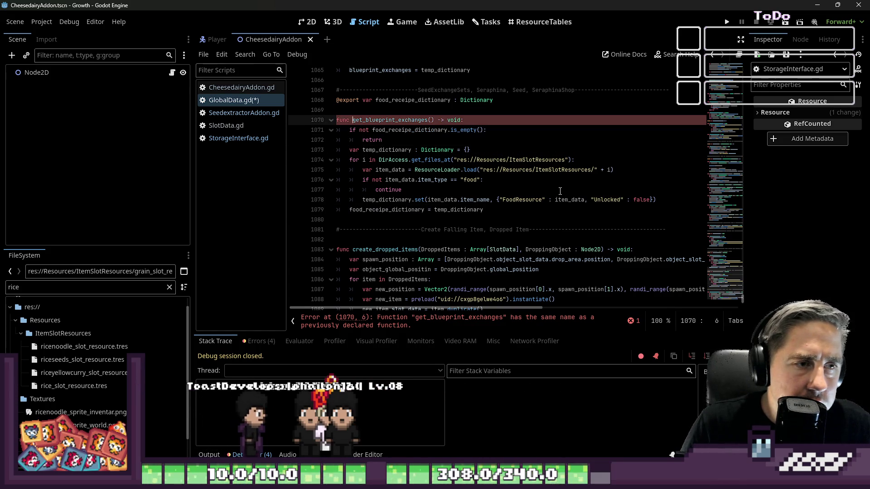
pyautogui.hotkey('ctrl', 'shift', 'Right')
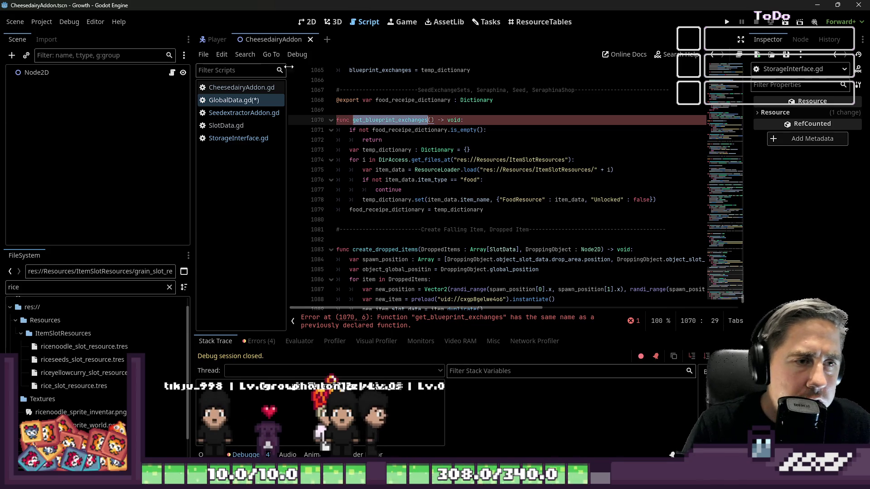
pyautogui.scroll(2, 331, 109)
pyautogui.write('get_')
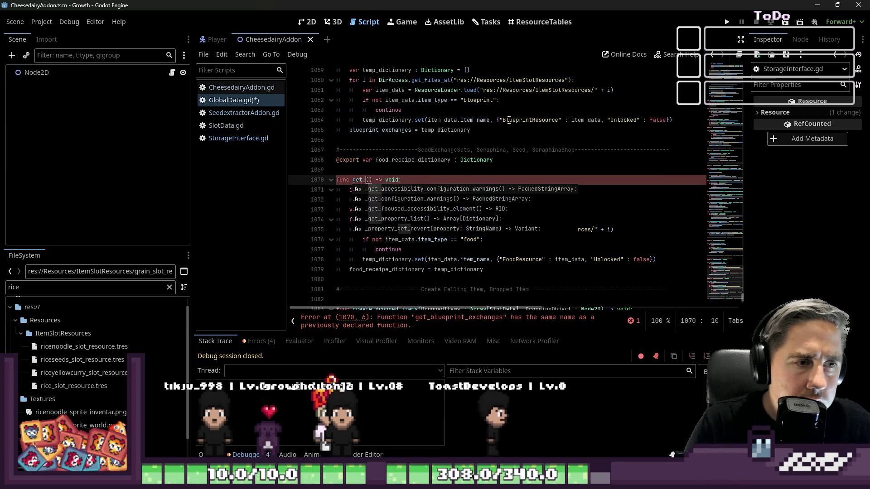
pyautogui.write('food_receipes')
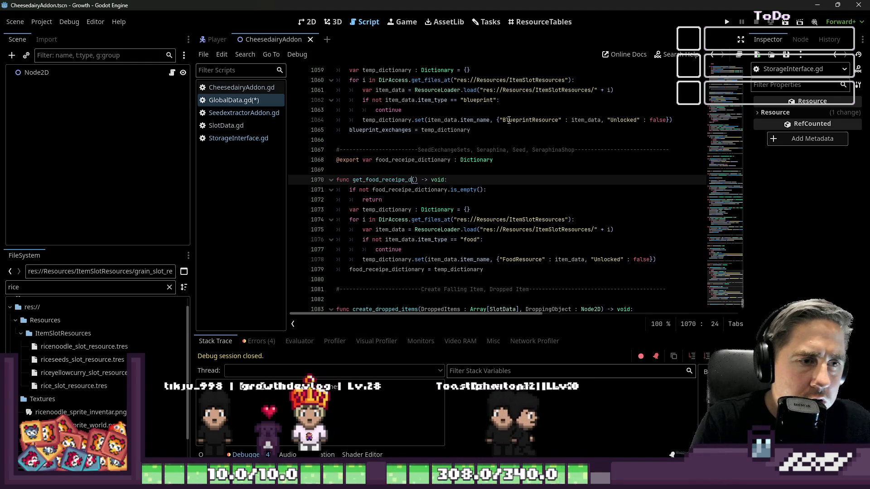
# - Rename the copied function to get_food_receipes, save the script, and undo an accidental duplicate
pyautogui.hotkey('ctrl', 'shift', 'Left')
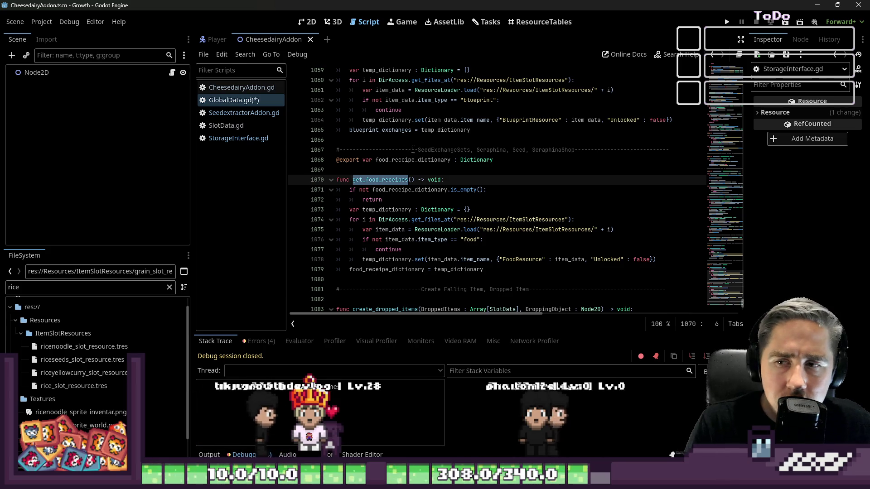
pyautogui.hotkey('ctrl', 's')
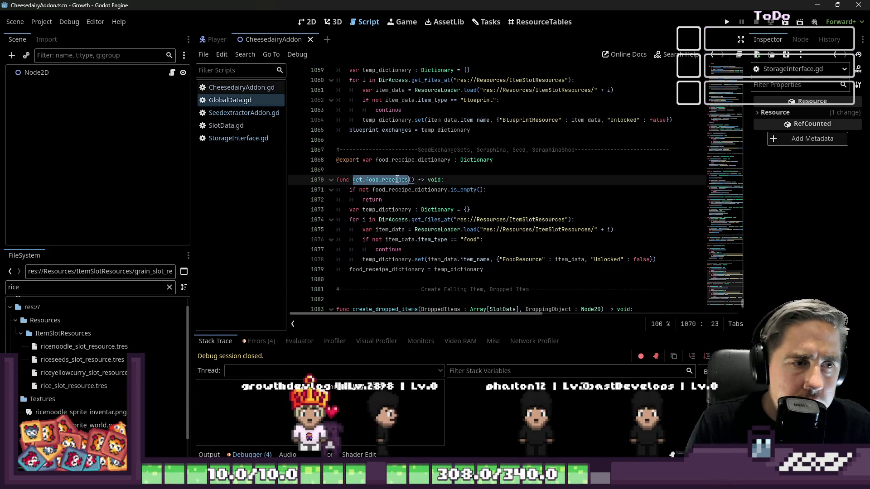
pyautogui.hotkey('ctrl', 'shift', 'd')
pyautogui.hotkey('ctrl', 'z')
pyautogui.press('Right')
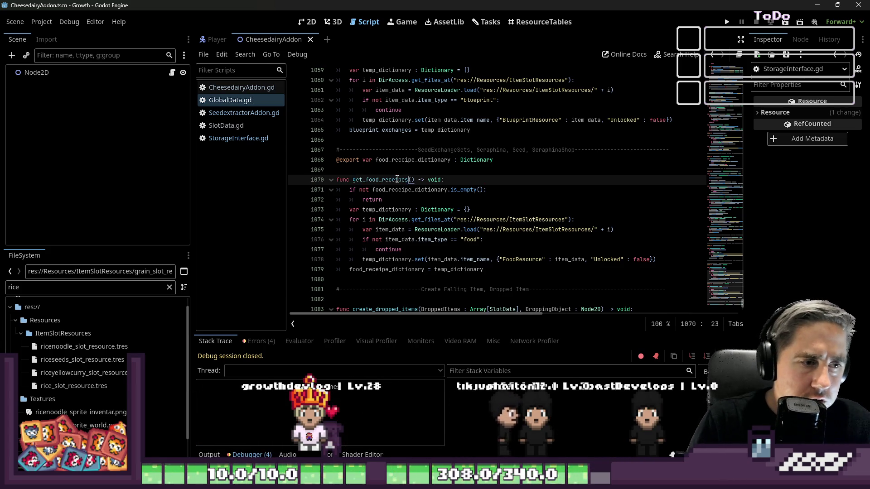
# - Find _ready and add a get_food_receipes() call after get_blueprint_exchanges()
pyautogui.hotkey('ctrl', 'f')
pyautogui.write('_ready')
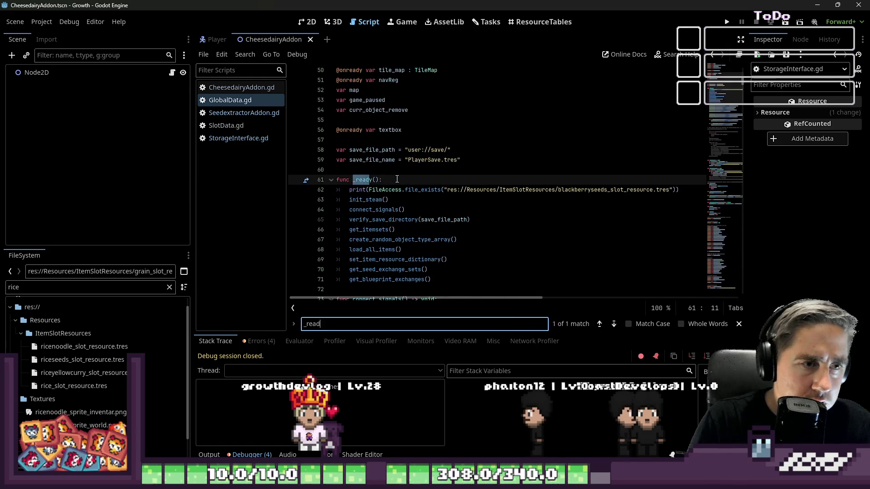
pyautogui.scroll(-1, 397, 179)
pyautogui.click(451, 249)
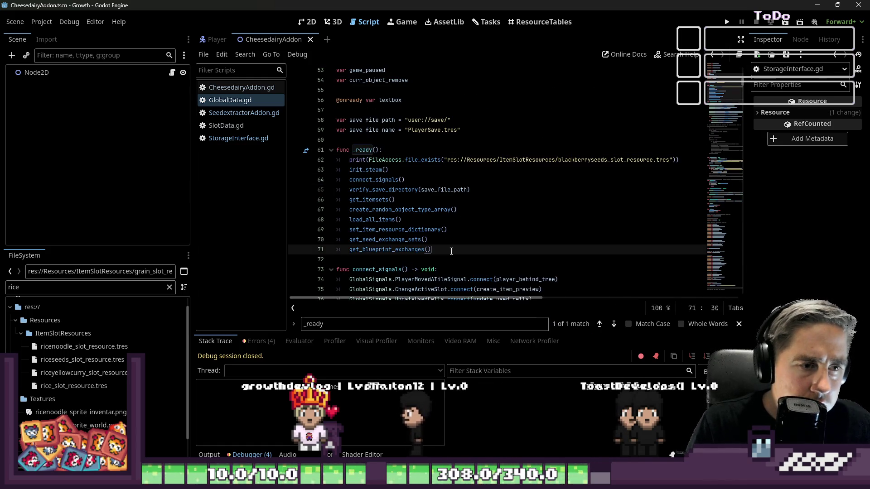
pyautogui.press('Return')
pyautogui.write('get_food_receipes')
pyautogui.press('Return')
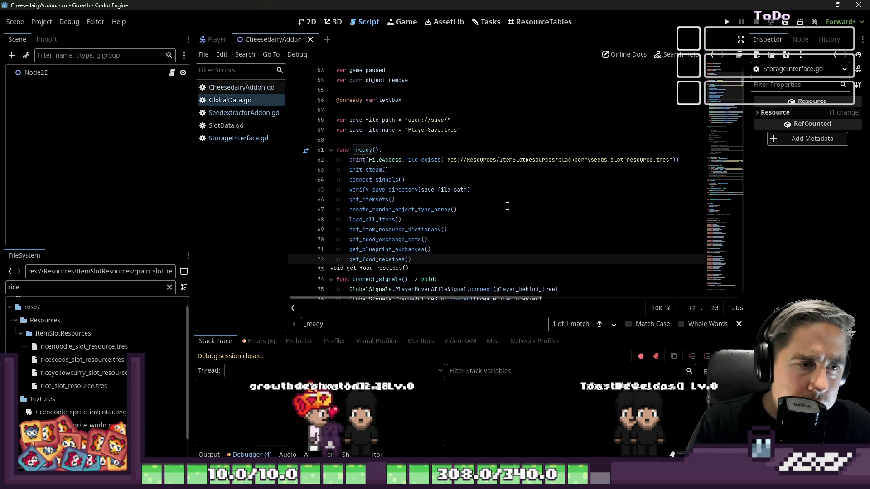
pyautogui.press('Up')
pyautogui.press('Up')
pyautogui.press('Up')
pyautogui.scroll(-4, 587, 179)
pyautogui.scroll(2, 587, 179)
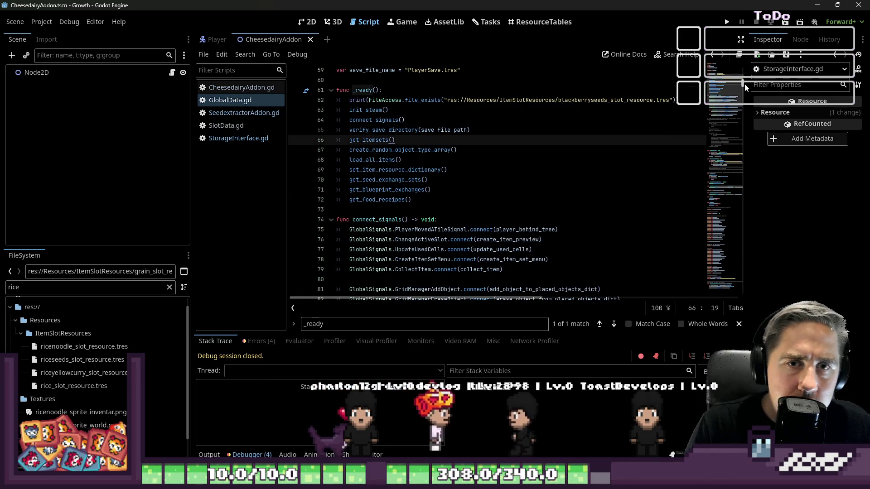
pyautogui.moveTo(745, 83); pyautogui.dragTo(740, 292)
# - Filter the FileSystem for Archi and open Archi.tscn with its ArchiNPC script
pyautogui.click(379, 180)
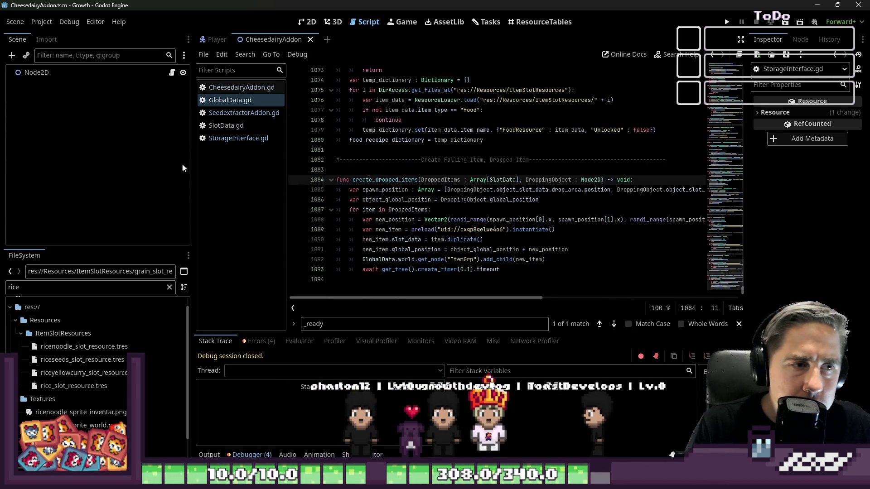
pyautogui.doubleClick(21, 287)
pyautogui.write('Archi')
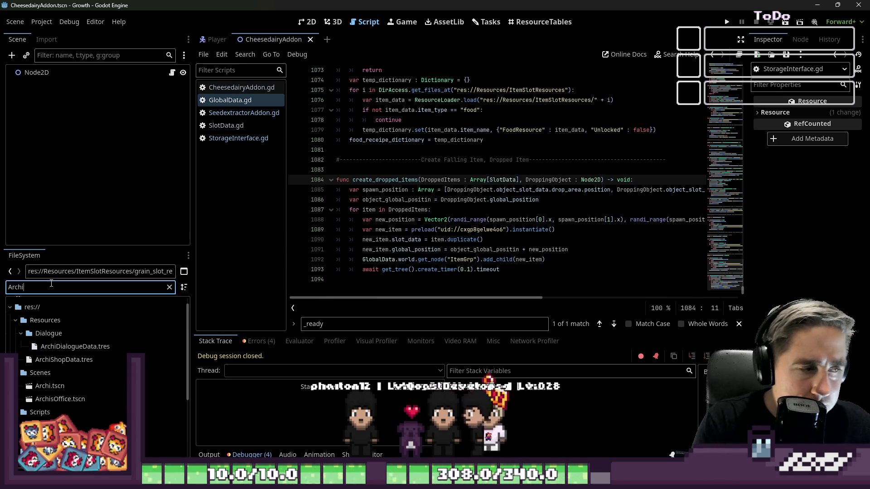
pyautogui.doubleClick(41, 389)
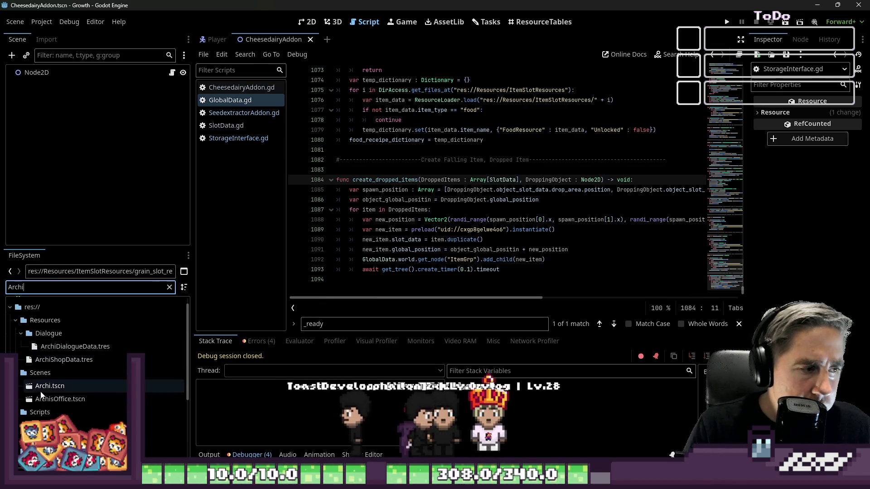
pyautogui.click(413, 109)
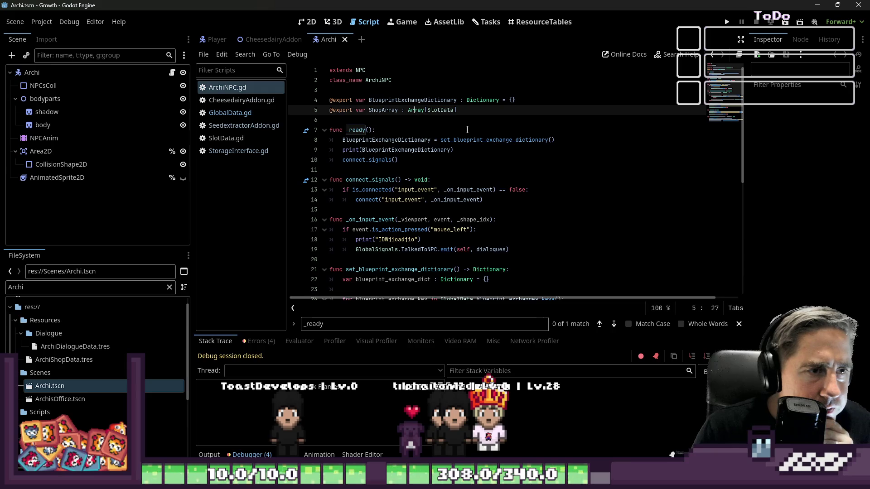
pyautogui.click(79, 298)
pyautogui.write('Elara')
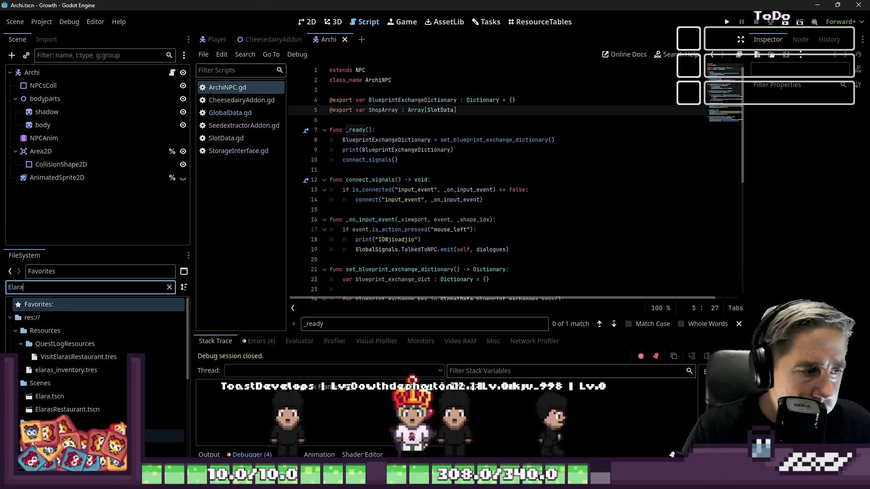
pyautogui.scroll(-3, 76, 314)
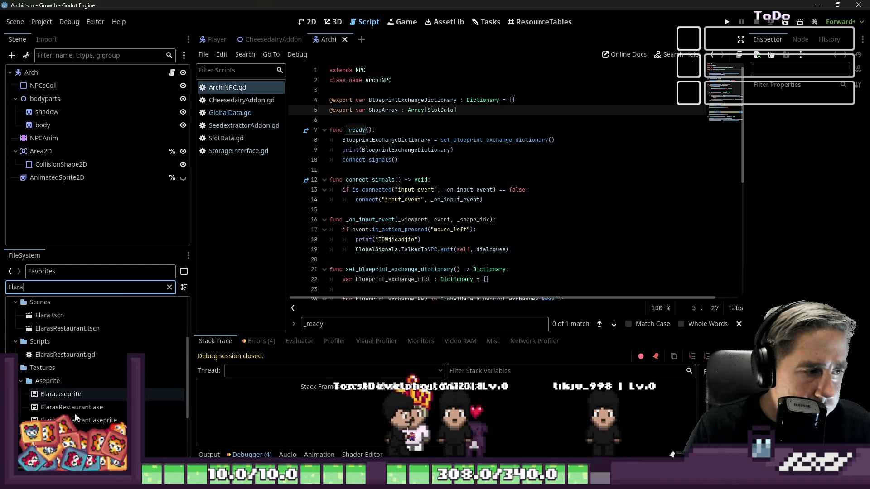
pyautogui.scroll(1, 58, 388)
# - Open Elara.tscn, view its NPC.gd script, and start attaching a new script to the Elara root node
pyautogui.doubleClick(72, 354)
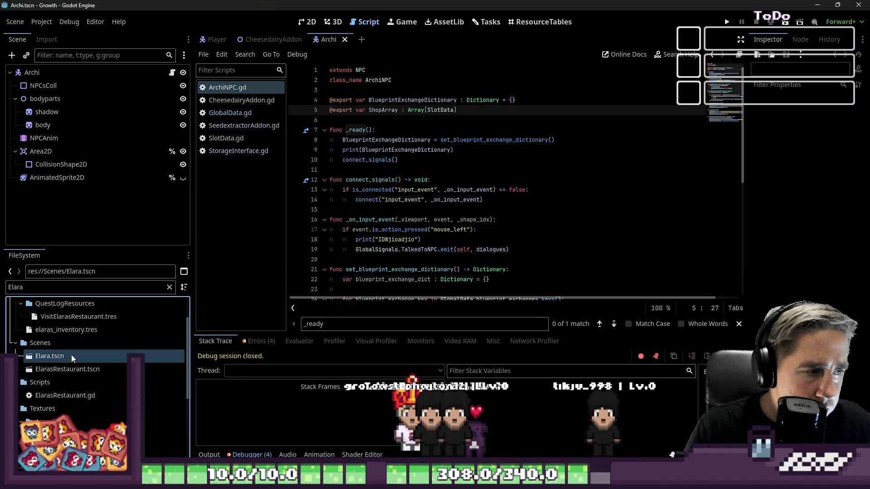
pyautogui.click(394, 81)
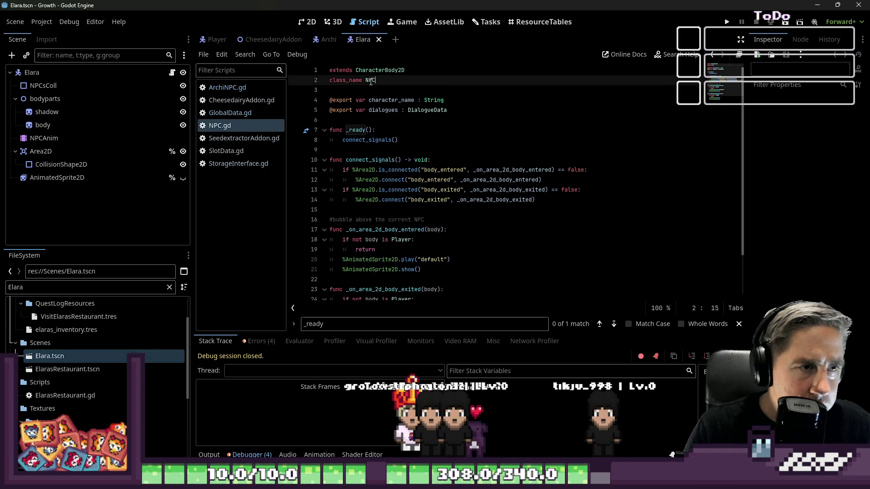
pyautogui.click(487, 111)
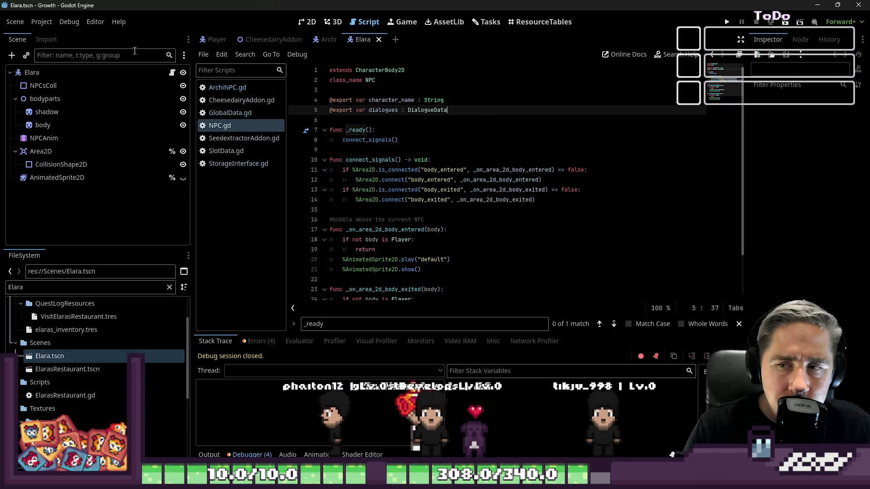
pyautogui.click(56, 73)
pyautogui.click(169, 55)
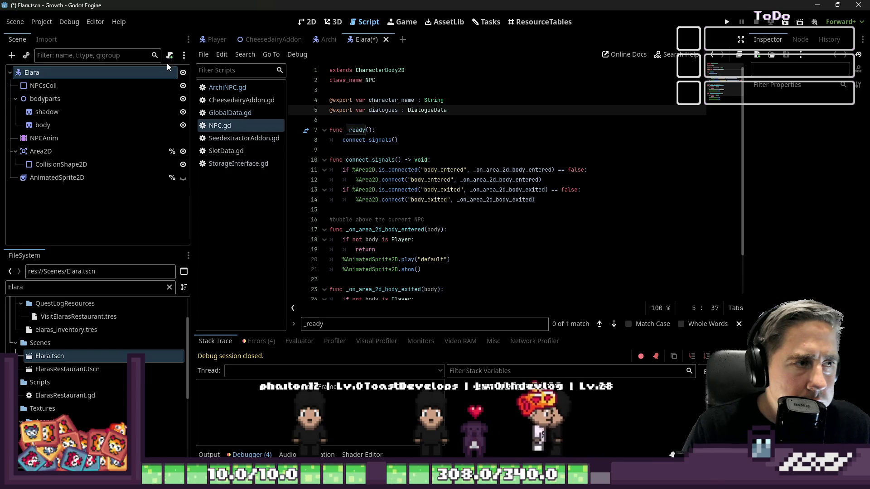